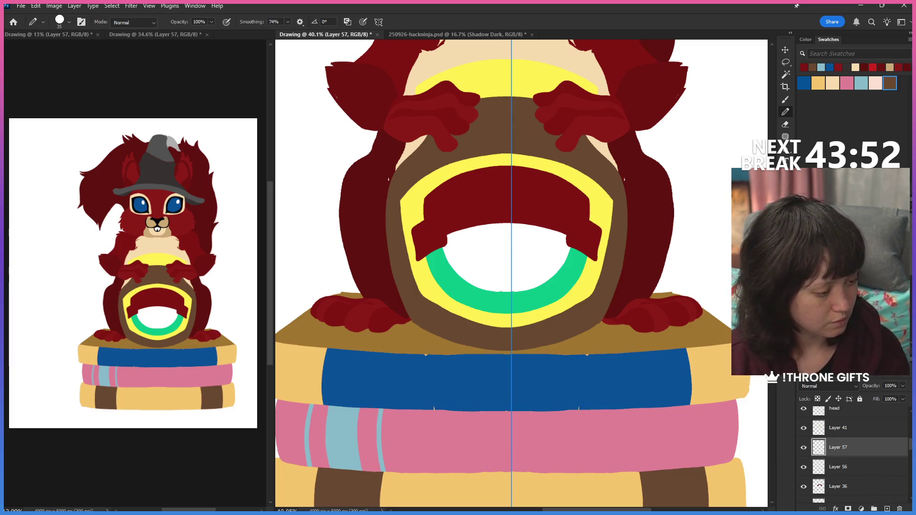
Step: Turn on vertical painting symmetry and commit its axis down the squirrel's centre, nudged slightly left
{"action": "left_click", "coordinate": [379, 21]}
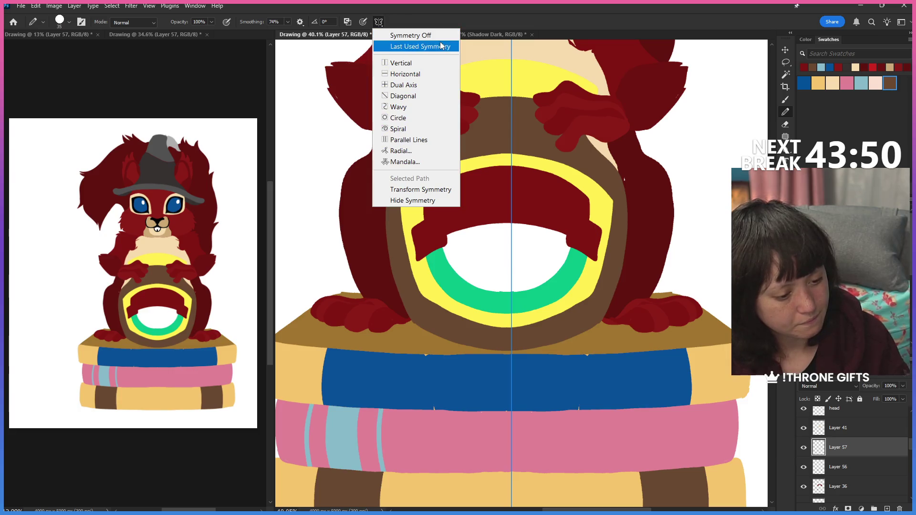
{"action": "left_click", "coordinate": [434, 63]}
{"action": "left_click_drag", "start_coordinate": [432, 251], "coordinate": [510, 257]}
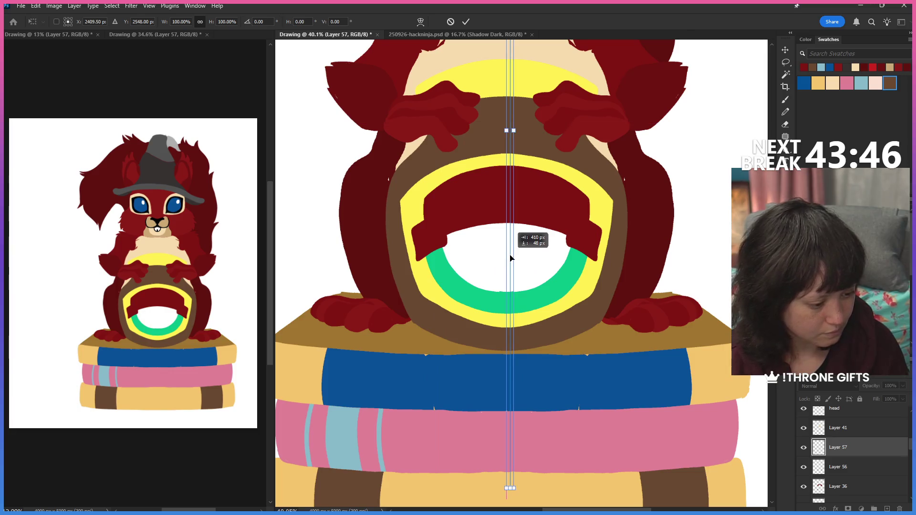
{"action": "left_click_drag", "start_coordinate": [510, 256], "coordinate": [507, 259]}
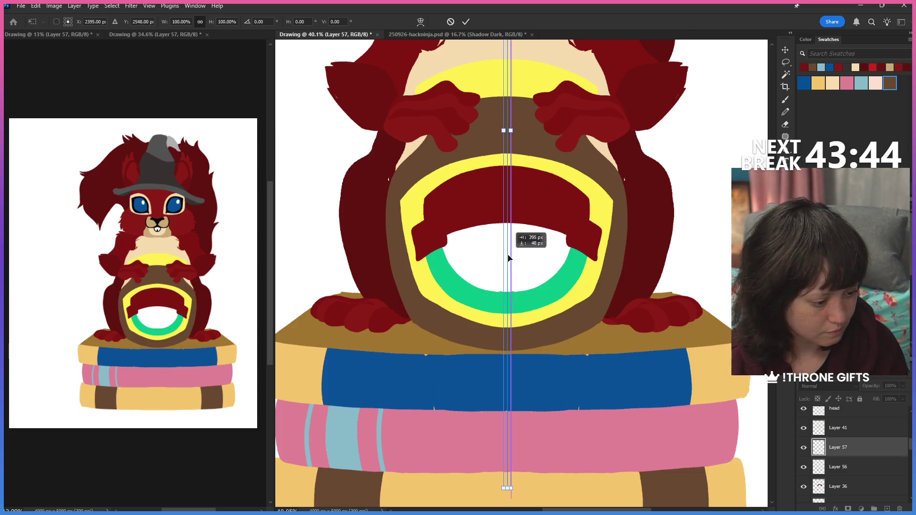
{"action": "left_click_drag", "start_coordinate": [542, 231], "coordinate": [538, 299]}
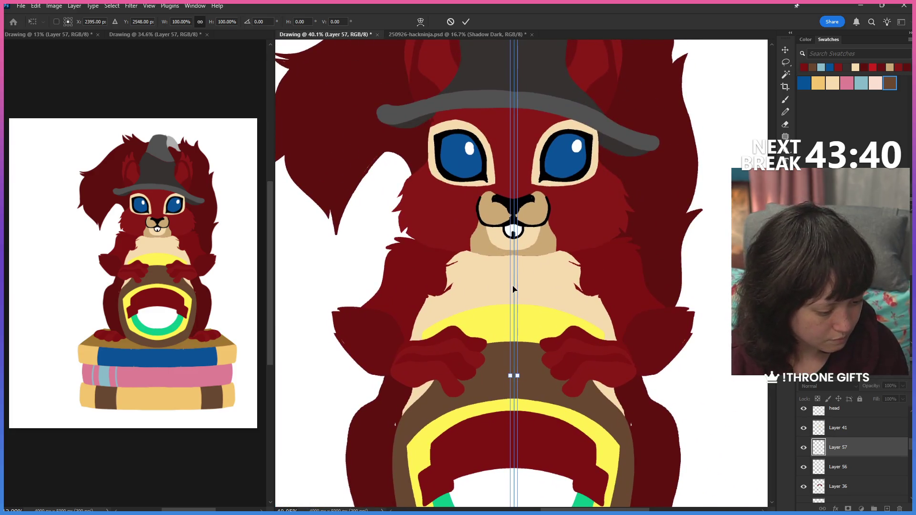
{"action": "left_click_drag", "start_coordinate": [513, 292], "coordinate": [514, 288]}
{"action": "scroll", "coordinate": [583, 388], "scroll_direction": "down", "scroll_amount": 5}
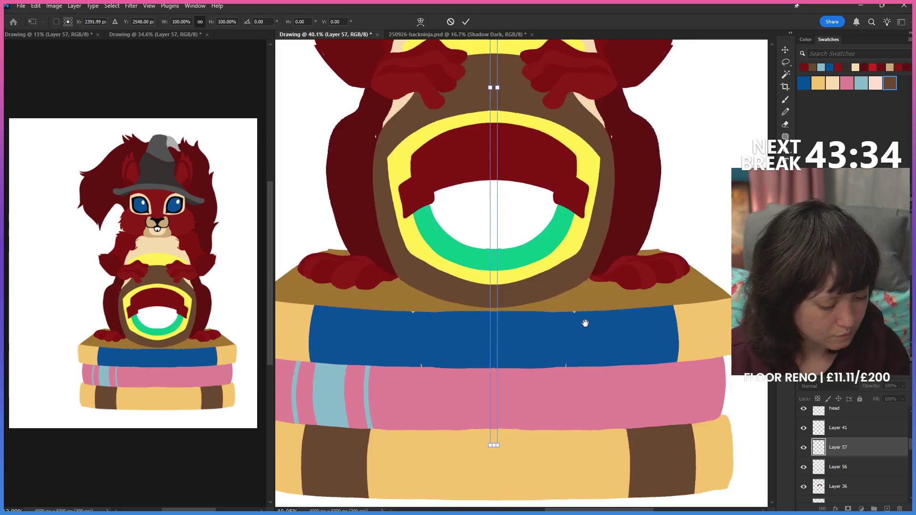
{"action": "left_click", "coordinate": [785, 112]}
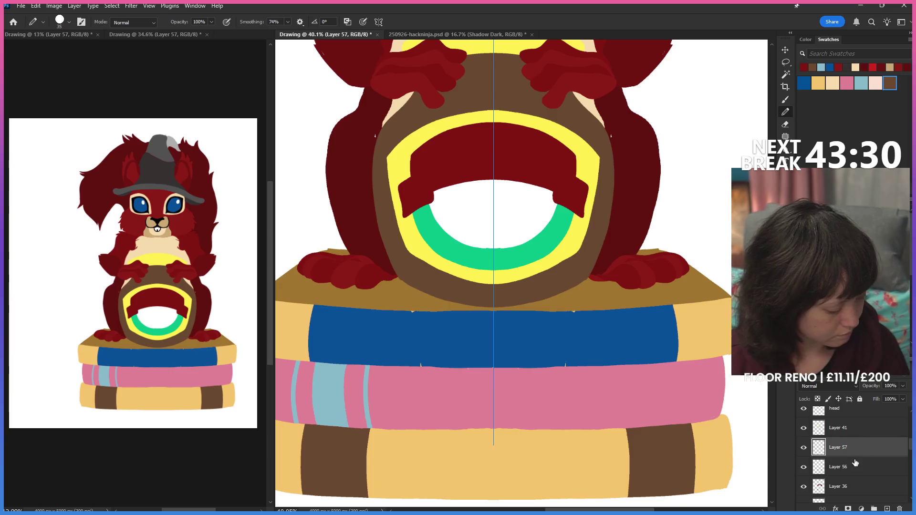
Step: Reveal the cyan paw markings on Layer 56 and return to pencilling on Layer 57
{"action": "left_click", "coordinate": [804, 449]}
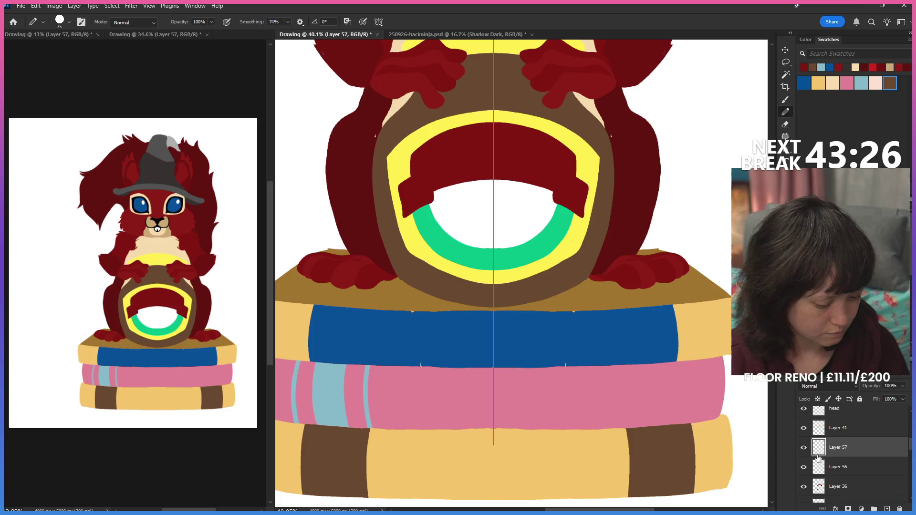
{"action": "left_click", "coordinate": [832, 466]}
{"action": "left_click", "coordinate": [803, 448]}
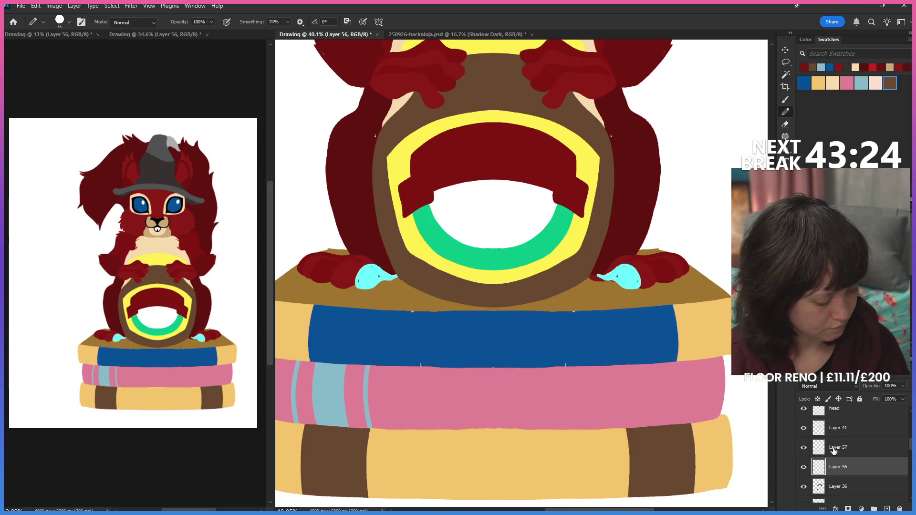
{"action": "left_click", "coordinate": [833, 447]}
{"action": "key", "text": "z"}
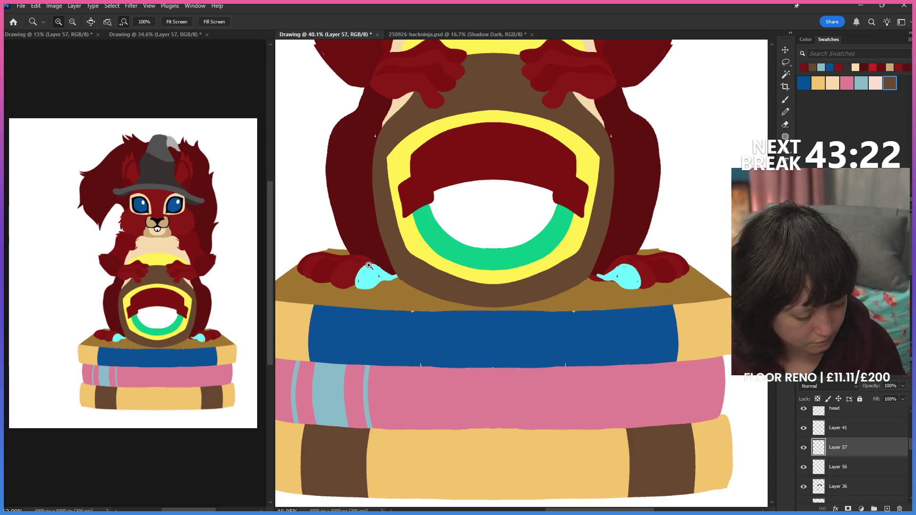
{"action": "key", "text": "b"}
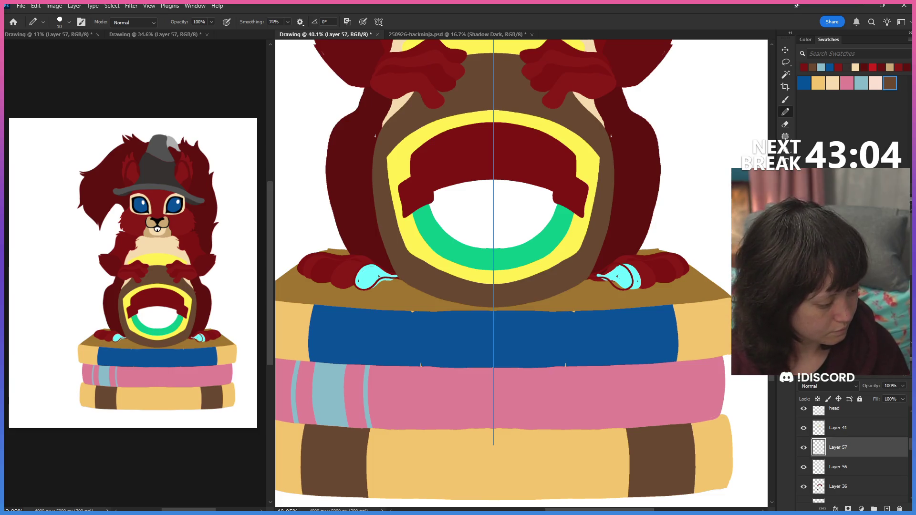
Step: Bucket-fill the right and left paw shapes dark red, then hide the cyan markings layer
{"action": "key", "text": "g"}
{"action": "left_click", "coordinate": [616, 278]}
{"action": "left_click", "coordinate": [368, 278]}
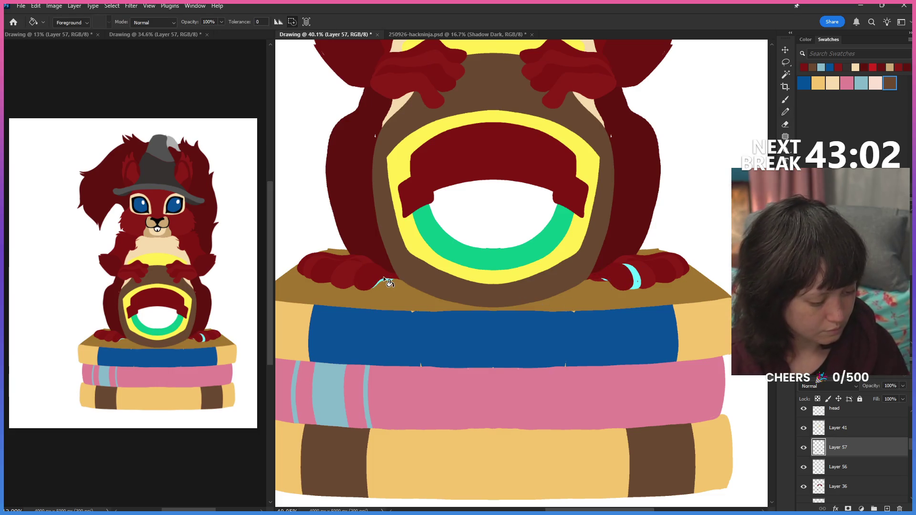
{"action": "left_click", "coordinate": [803, 467]}
{"action": "left_click", "coordinate": [832, 472]}
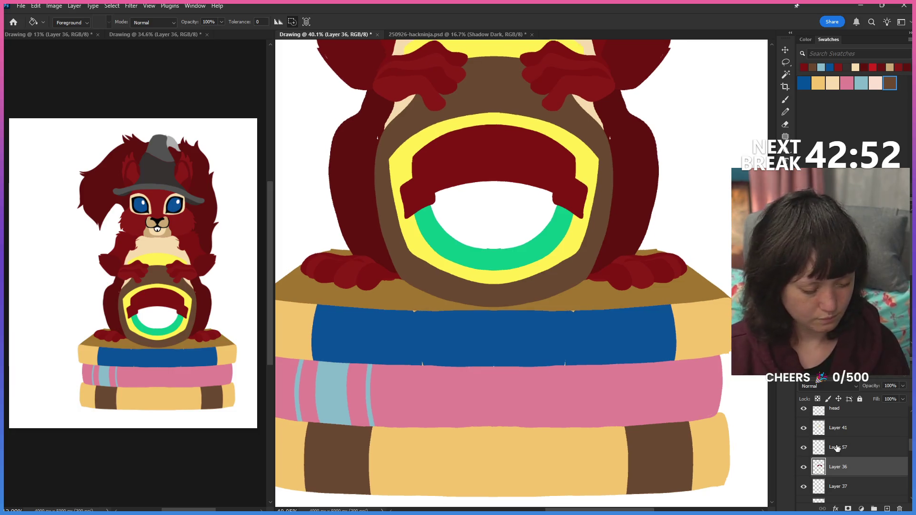
Step: Reframe on the left paw and books, make Layer 37 active and pick the hard pencil
{"action": "key", "text": "ctrl+minus"}
{"action": "key", "text": "ctrl+minus"}
{"action": "key", "text": "ctrl+minus"}
{"action": "key", "text": "ctrl+plus"}
{"action": "key", "text": "ctrl+plus"}
{"action": "key", "text": "ctrl+plus"}
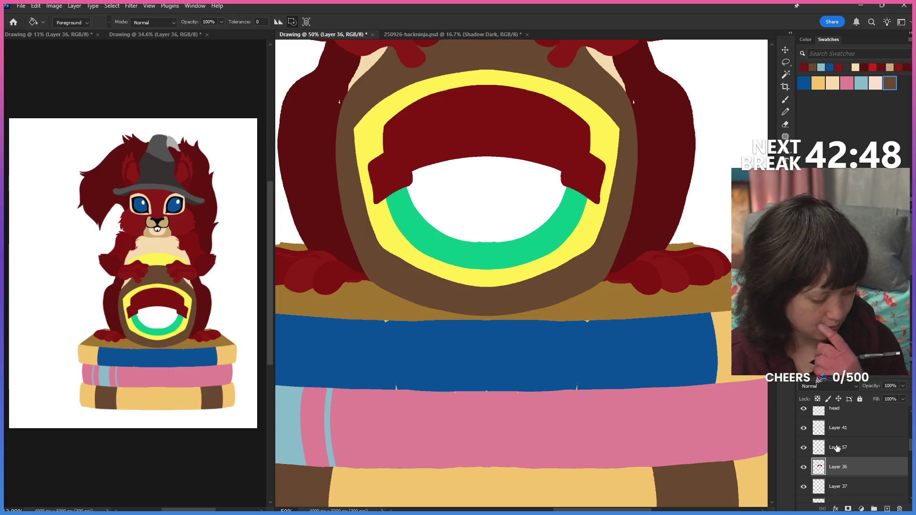
{"action": "left_click_drag", "start_coordinate": [536, 328], "coordinate": [651, 331]}
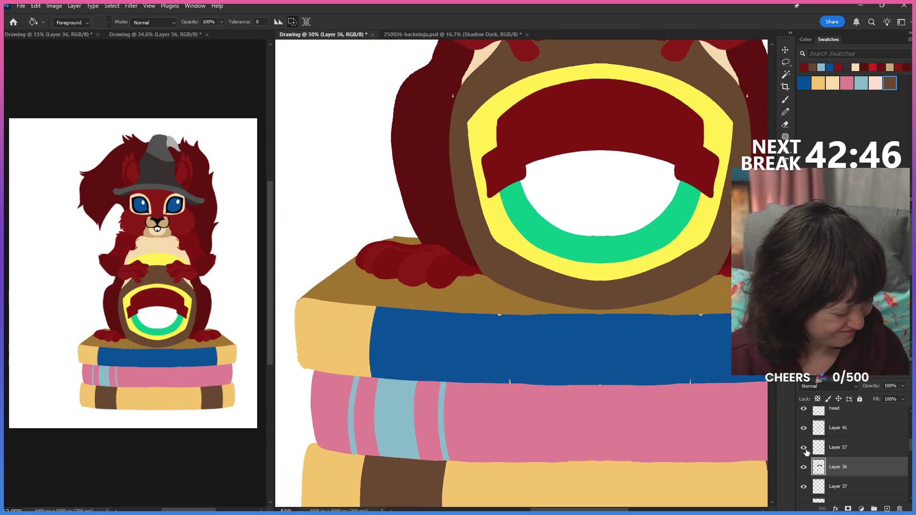
{"action": "left_click", "coordinate": [838, 447]}
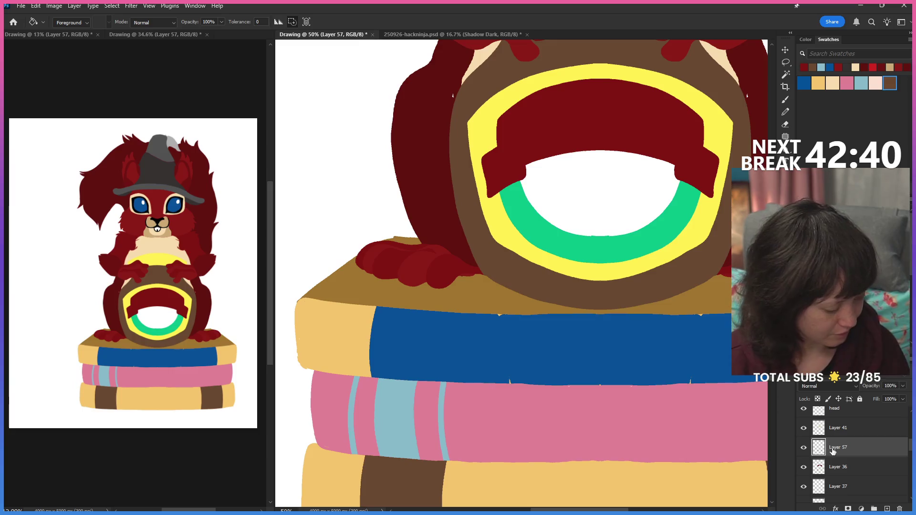
{"action": "left_click", "coordinate": [369, 258], "text": "ctrl"}
{"action": "scroll", "coordinate": [805, 444], "scroll_direction": "down", "scroll_amount": 2}
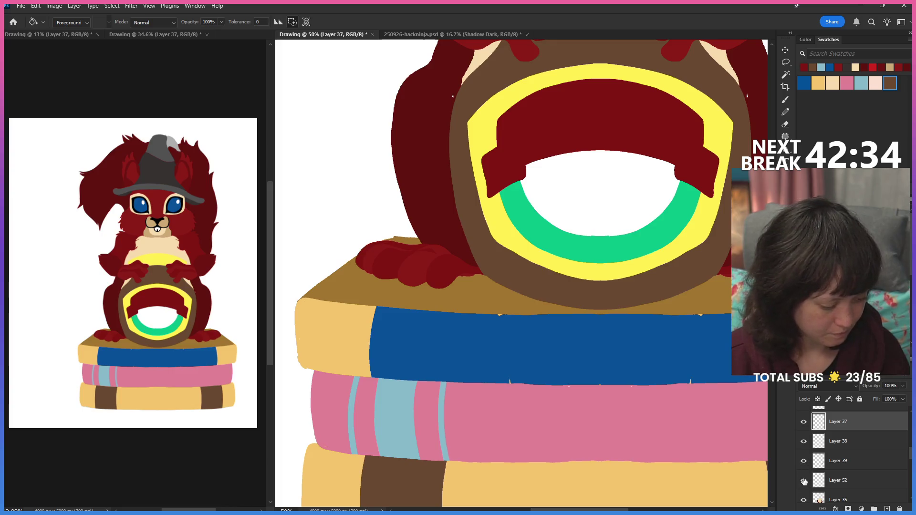
{"action": "left_click", "coordinate": [804, 443]}
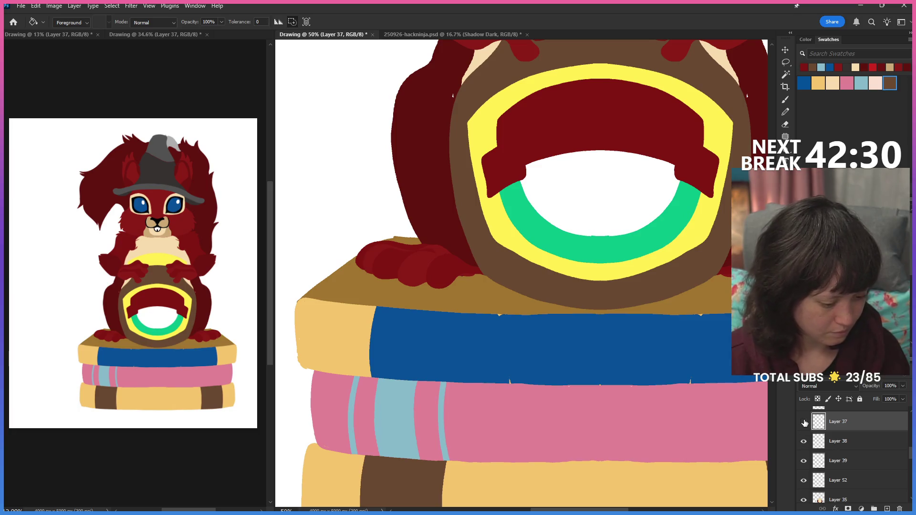
{"action": "left_click", "coordinate": [785, 112]}
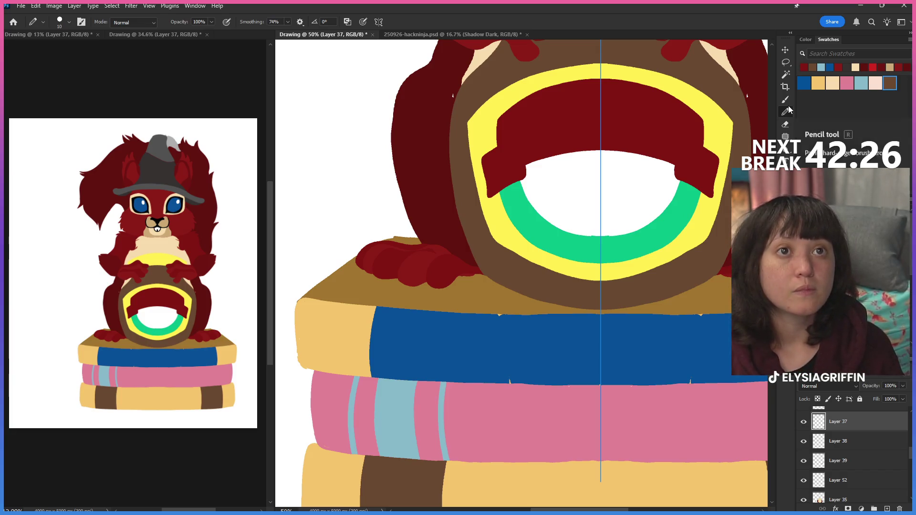
Step: Sample the paw's colour with the pencil and add a new empty Layer 58 above Layer 37
{"action": "left_click_drag", "start_coordinate": [562, 239], "coordinate": [539, 241]}
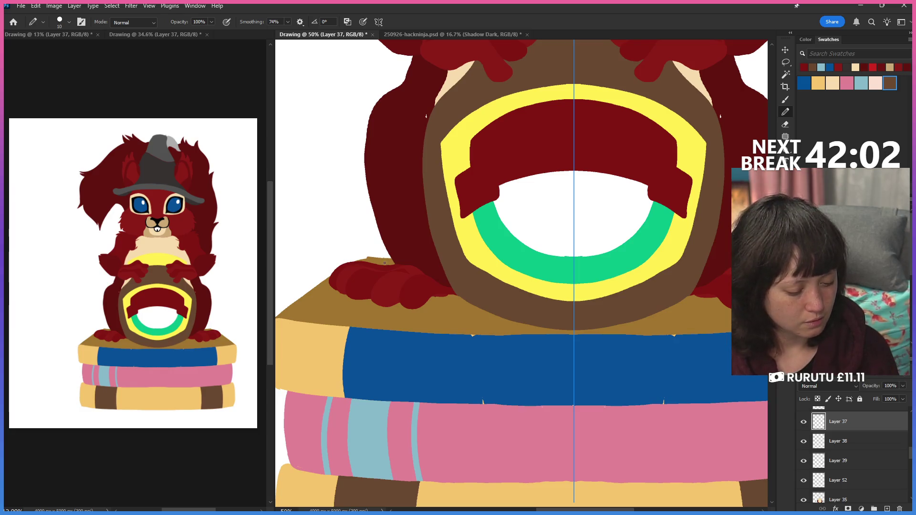
{"action": "left_click", "coordinate": [374, 275], "text": "alt"}
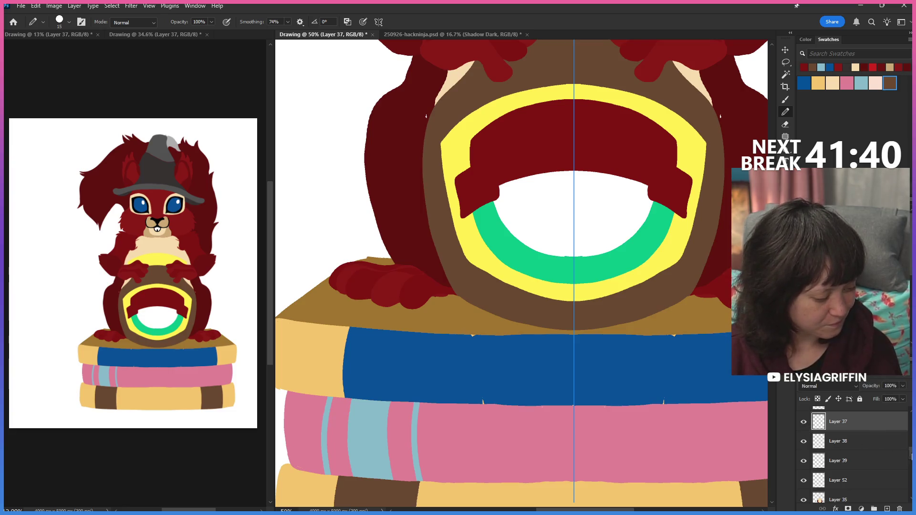
{"action": "left_click", "coordinate": [886, 507]}
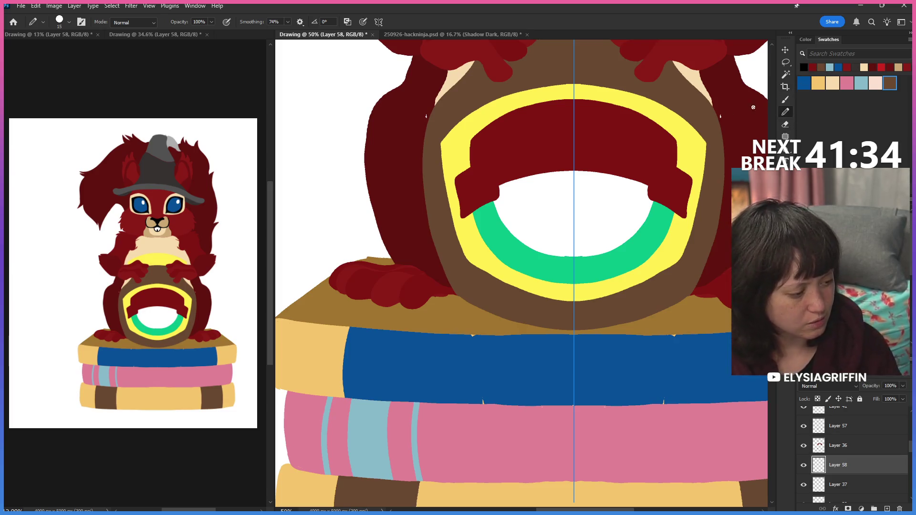
Step: Stroke a dark outline and toe line along the left paw's top with a smaller soft brush
{"action": "left_click", "coordinate": [784, 100]}
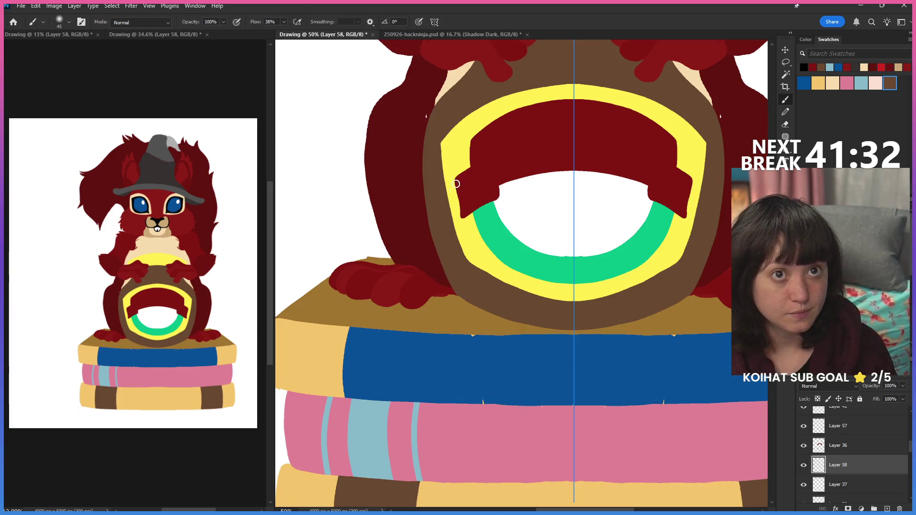
{"action": "key", "text": "bracketleft"}
{"action": "key", "text": "bracketleft"}
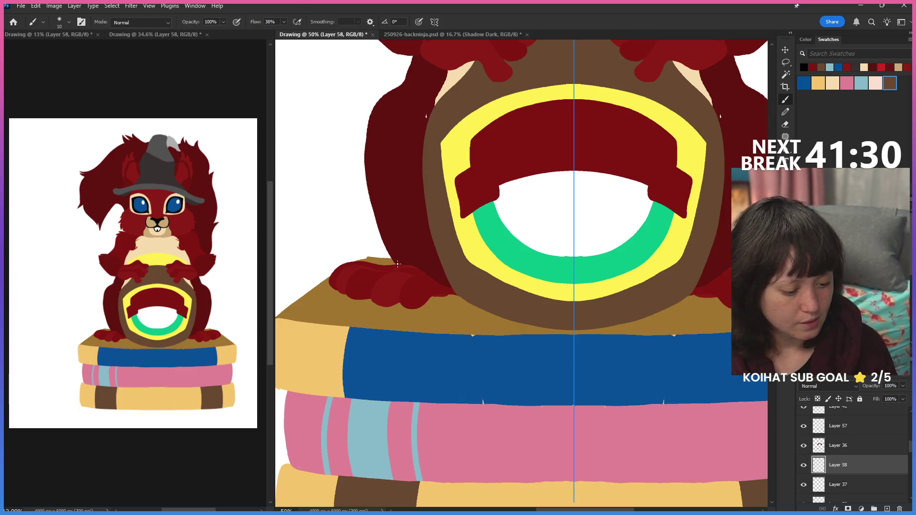
{"action": "left_click_drag", "start_coordinate": [387, 266], "coordinate": [329, 275]}
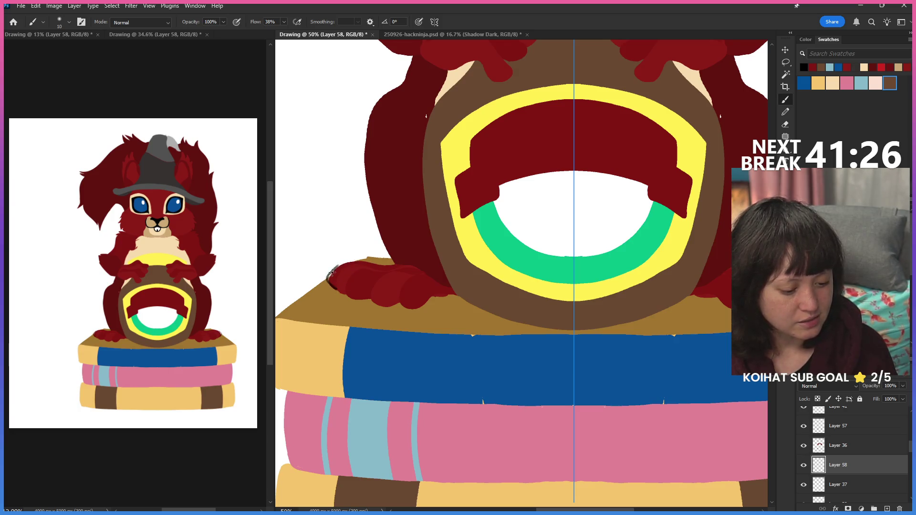
{"action": "left_click_drag", "start_coordinate": [366, 265], "coordinate": [346, 265]}
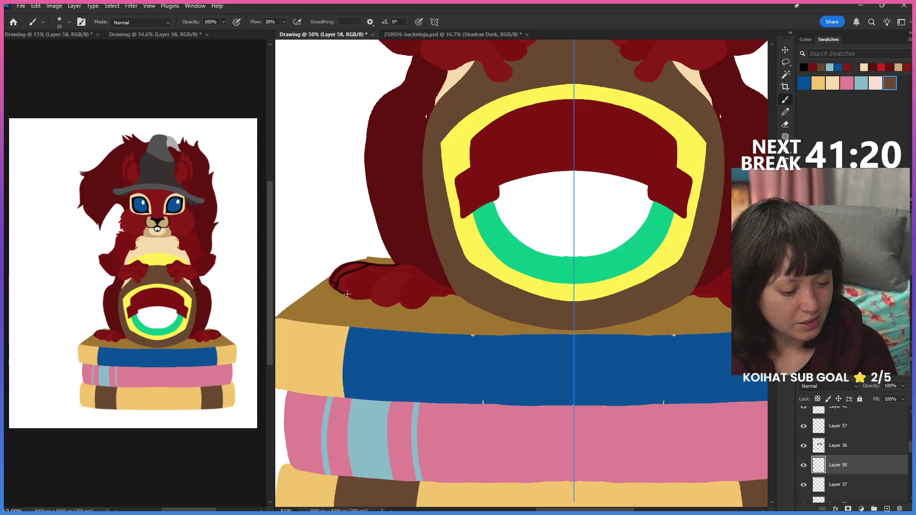
{"action": "left_click_drag", "start_coordinate": [349, 281], "coordinate": [377, 270]}
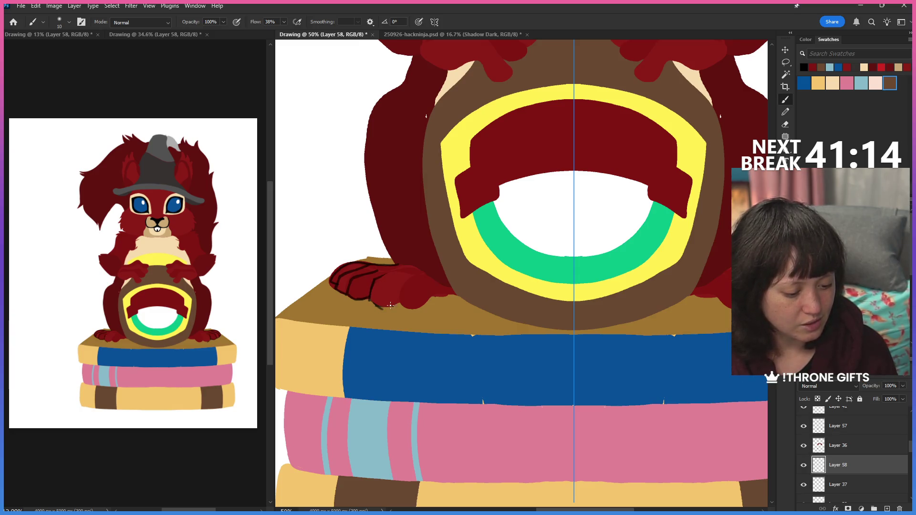
Step: Move Layer 58 above Layer 57 and erase the dark paw outline strokes with a larger eraser
{"action": "left_click", "coordinate": [862, 464]}
{"action": "left_click_drag", "start_coordinate": [862, 463], "coordinate": [862, 417]}
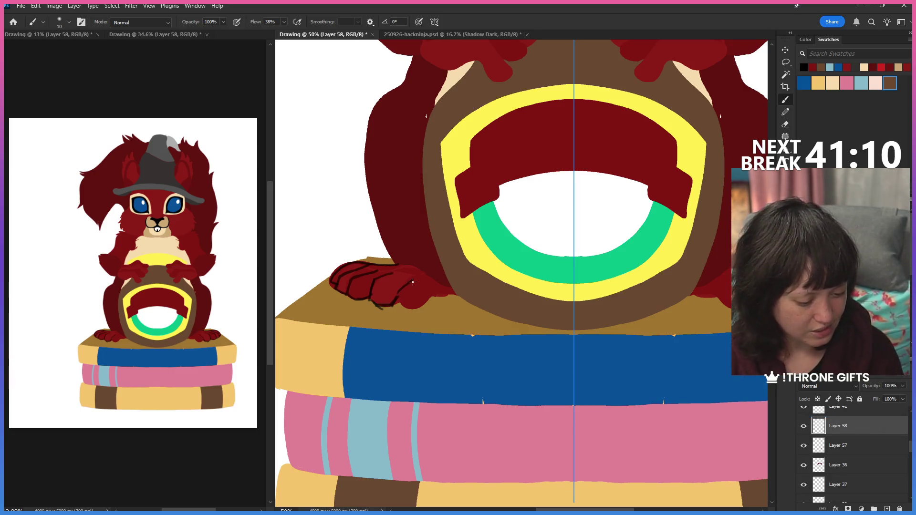
{"action": "left_click", "coordinate": [785, 125]}
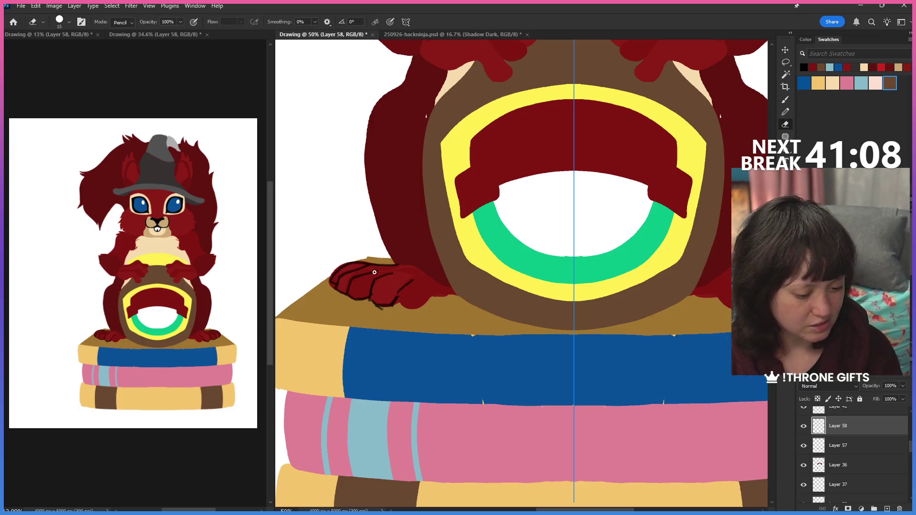
{"action": "key", "text": "bracketright"}
{"action": "key", "text": "bracketright"}
{"action": "key", "text": "bracketright"}
{"action": "left_click_drag", "start_coordinate": [378, 272], "coordinate": [334, 293]}
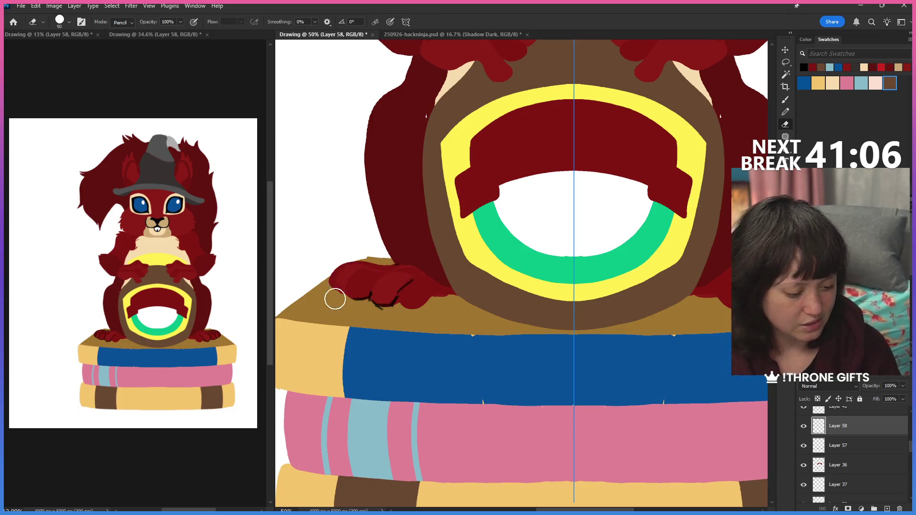
Step: Return to the soft brush and bring the paw on the top book into view
{"action": "left_click", "coordinate": [785, 112]}
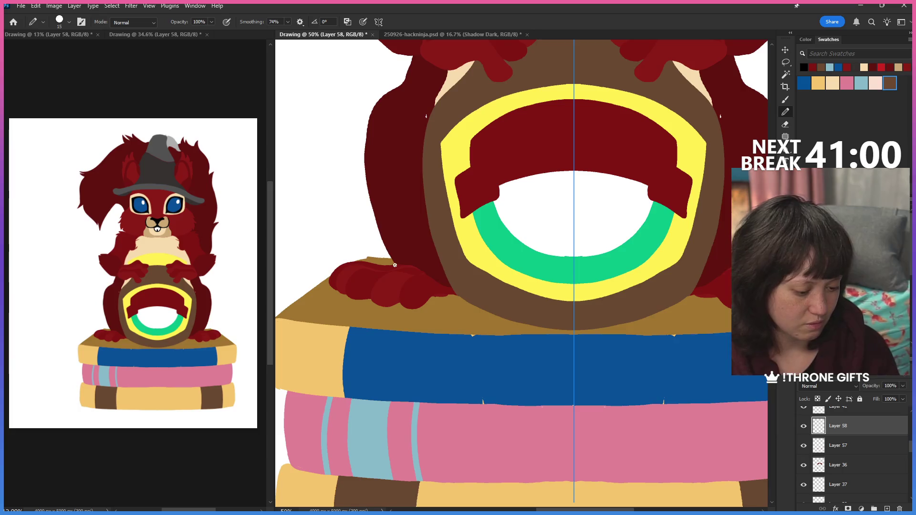
{"action": "left_click", "coordinate": [785, 100]}
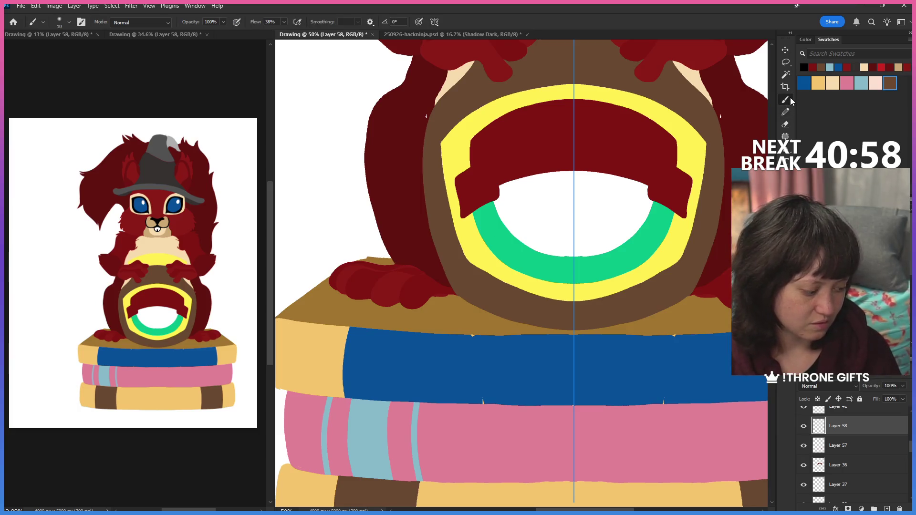
{"action": "left_click_drag", "start_coordinate": [669, 301], "coordinate": [376, 269]}
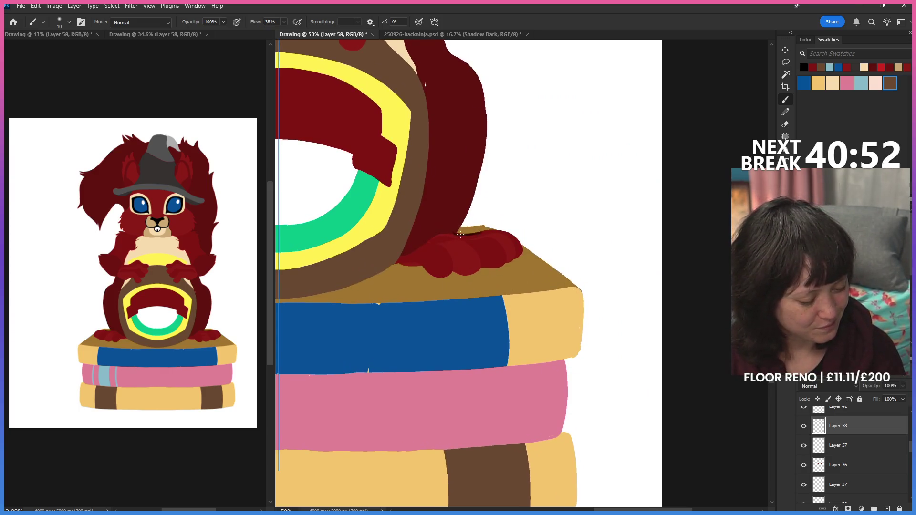
Step: Paint dark strokes along the paw's top edge, across it, and along its lower and lower-left edges
{"action": "mouse_move", "coordinate": [492, 228]}
{"action": "left_mouse_down"}
{"action": "mouse_move", "coordinate": [510, 233]}
{"action": "mouse_move", "coordinate": [452, 232]}
{"action": "mouse_move", "coordinate": [513, 241]}
{"action": "left_mouse_up"}
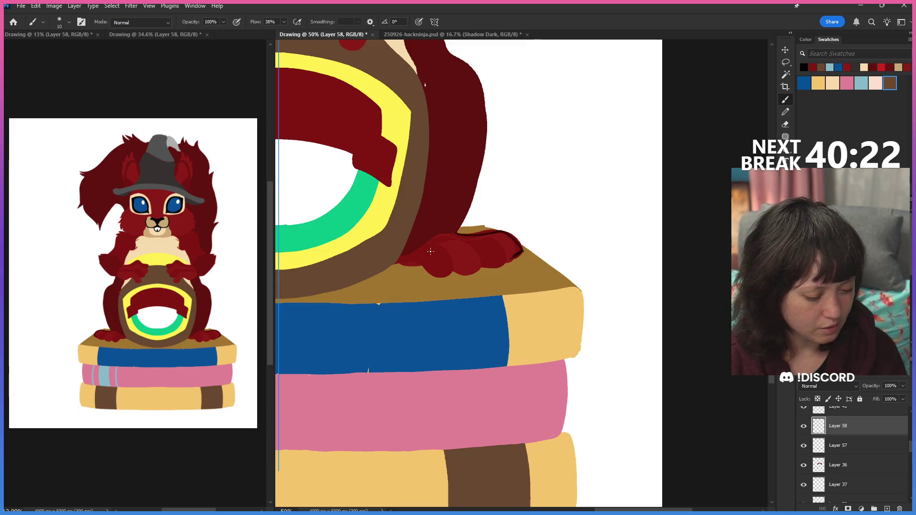
{"action": "mouse_move", "coordinate": [434, 250]}
{"action": "left_mouse_down"}
{"action": "mouse_move", "coordinate": [452, 267]}
{"action": "mouse_move", "coordinate": [422, 260]}
{"action": "left_mouse_up"}
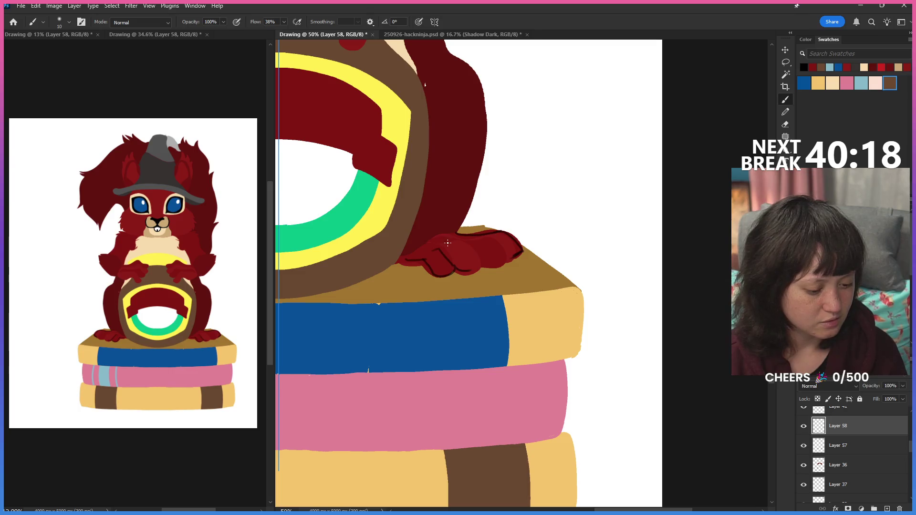
{"action": "left_click_drag", "start_coordinate": [470, 246], "coordinate": [489, 242]}
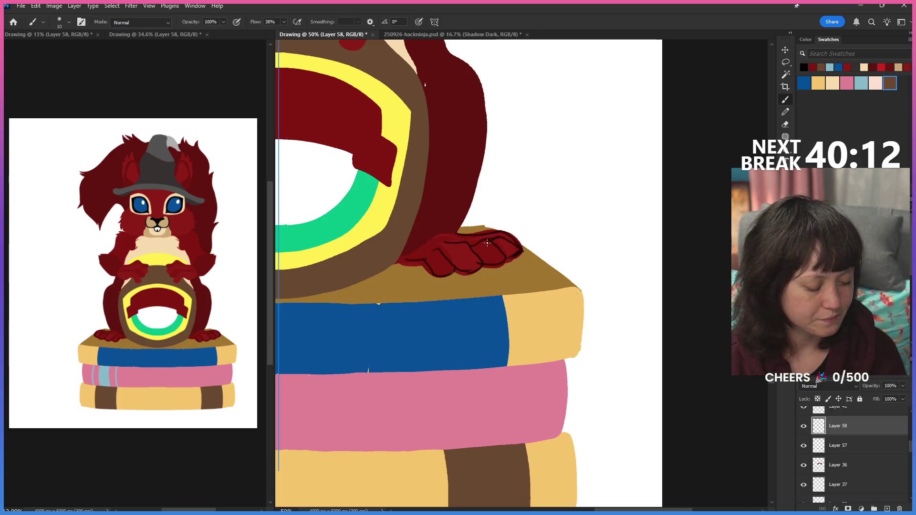
{"action": "left_click_drag", "start_coordinate": [508, 259], "coordinate": [505, 234]}
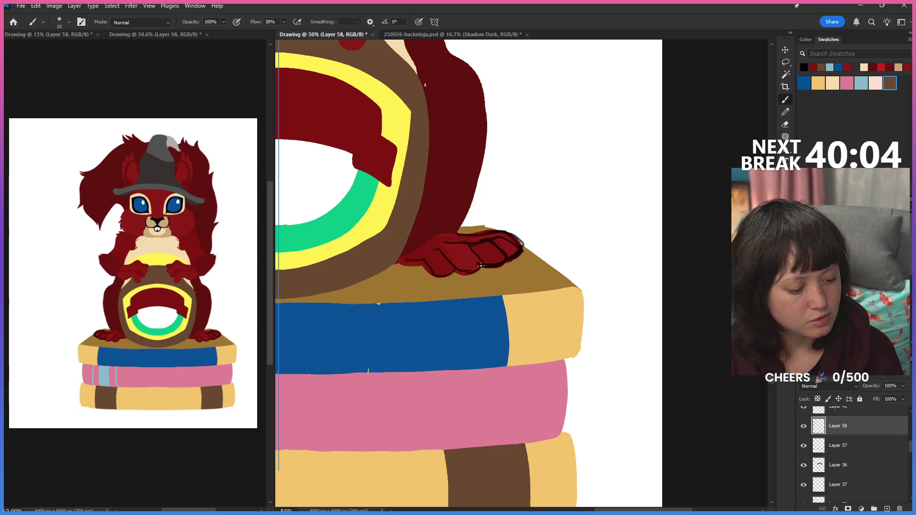
{"action": "left_click_drag", "start_coordinate": [482, 267], "coordinate": [453, 268]}
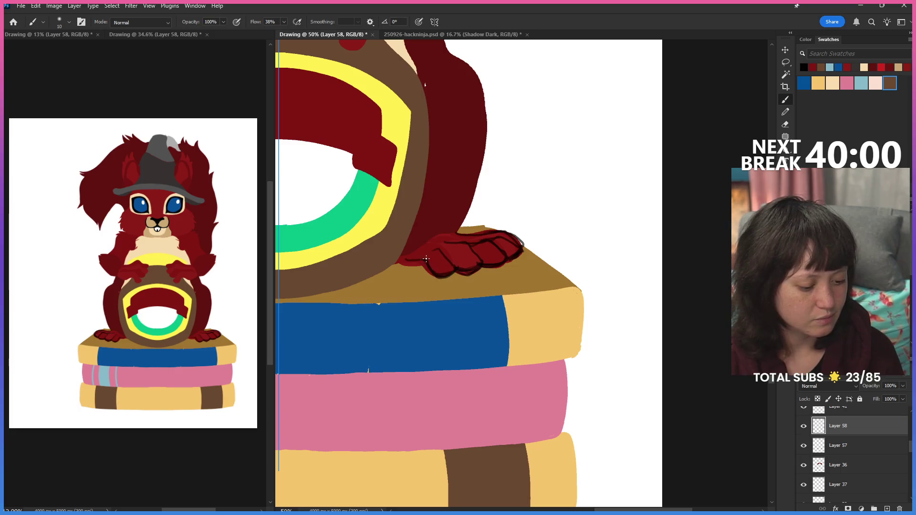
{"action": "left_click_drag", "start_coordinate": [398, 260], "coordinate": [425, 264]}
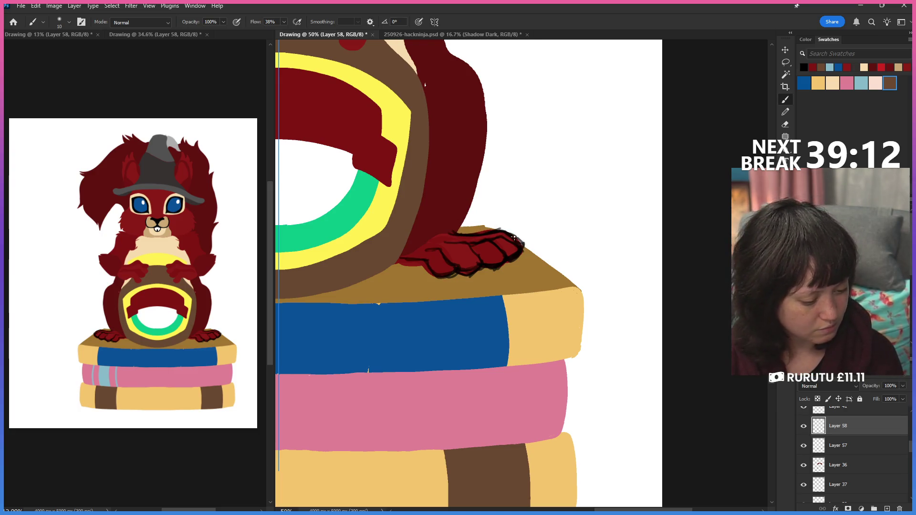
Step: Draw black pencil lines along the paw's left edge and top with a claw line, then centre the ring and paws
{"action": "left_click_drag", "start_coordinate": [500, 231], "coordinate": [527, 246]}
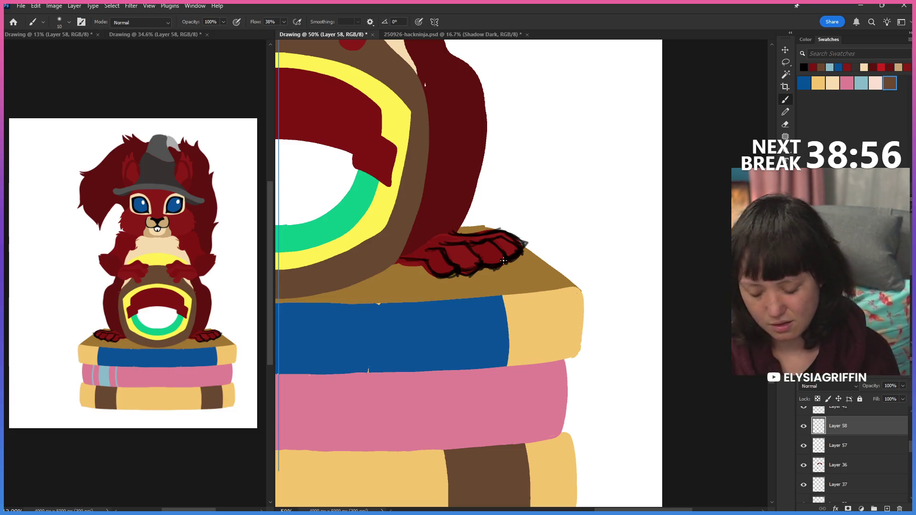
{"action": "key", "text": "e"}
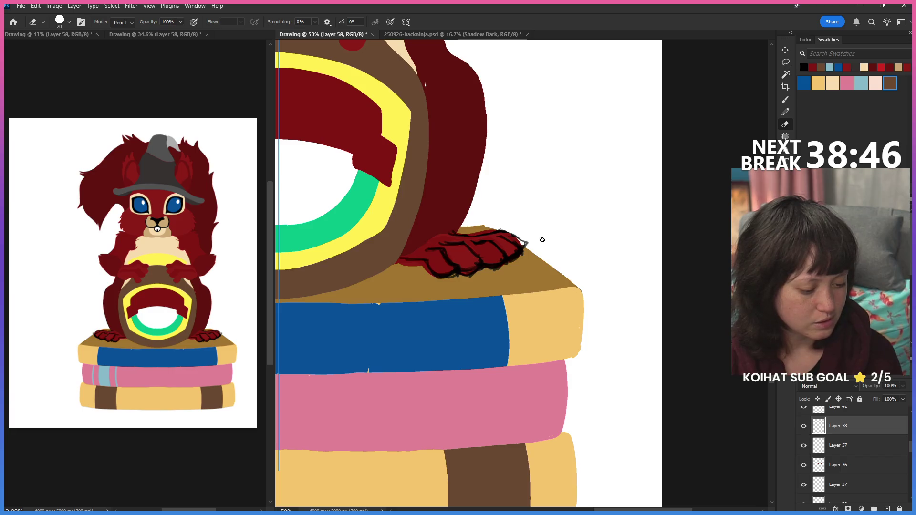
{"action": "left_click", "coordinate": [784, 112]}
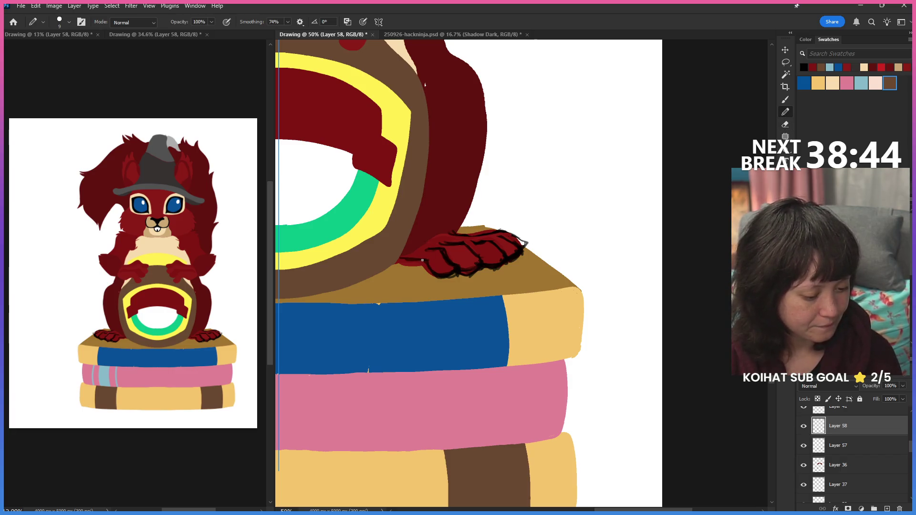
{"action": "left_click_drag", "start_coordinate": [405, 261], "coordinate": [449, 276]}
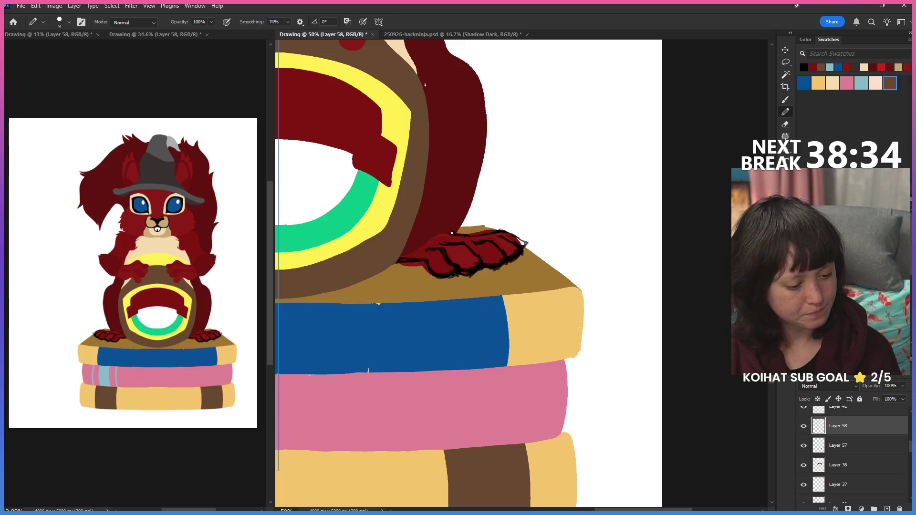
{"action": "mouse_move", "coordinate": [479, 236]}
{"action": "left_mouse_down"}
{"action": "mouse_move", "coordinate": [508, 233]}
{"action": "mouse_move", "coordinate": [527, 244]}
{"action": "left_mouse_up"}
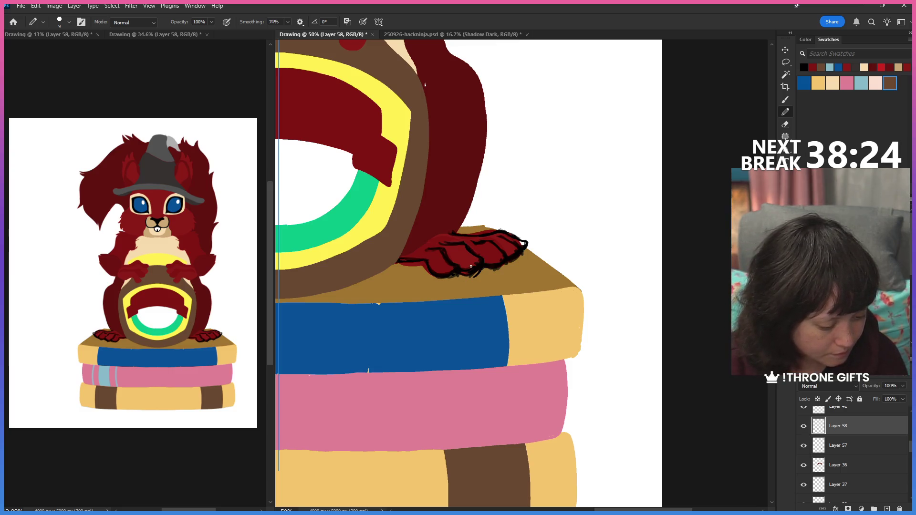
{"action": "mouse_move", "coordinate": [492, 244]}
{"action": "left_mouse_down"}
{"action": "mouse_move", "coordinate": [511, 258]}
{"action": "mouse_move", "coordinate": [476, 270]}
{"action": "left_mouse_up"}
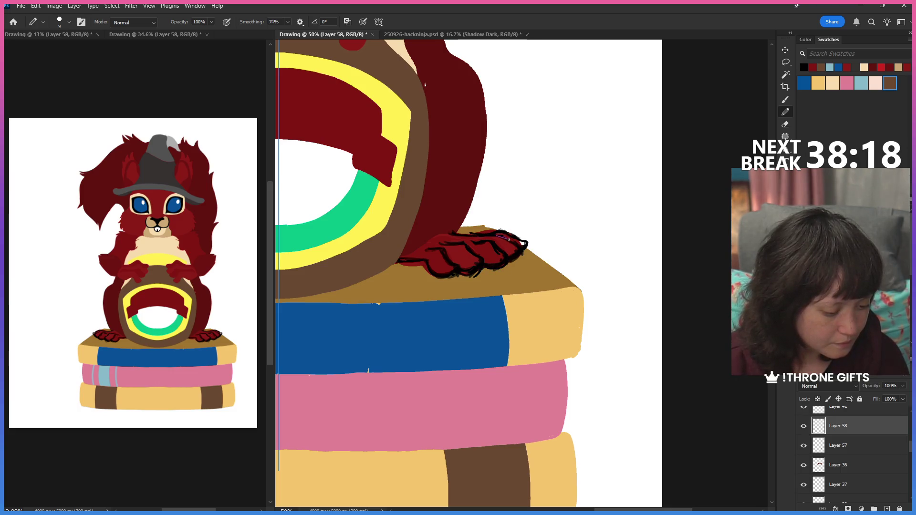
{"action": "left_click_drag", "start_coordinate": [502, 233], "coordinate": [518, 239]}
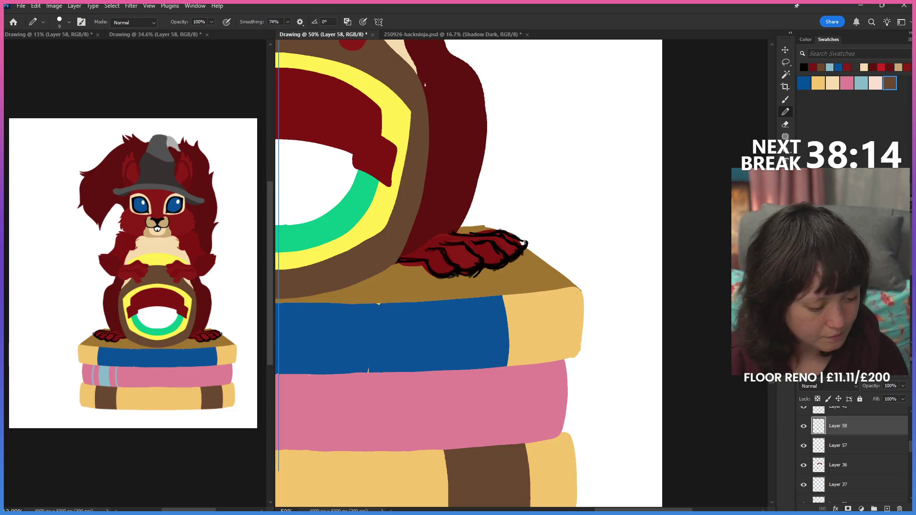
{"action": "mouse_move", "coordinate": [480, 233]}
{"action": "left_mouse_down"}
{"action": "mouse_move", "coordinate": [505, 230]}
{"action": "mouse_move", "coordinate": [530, 247]}
{"action": "left_mouse_up"}
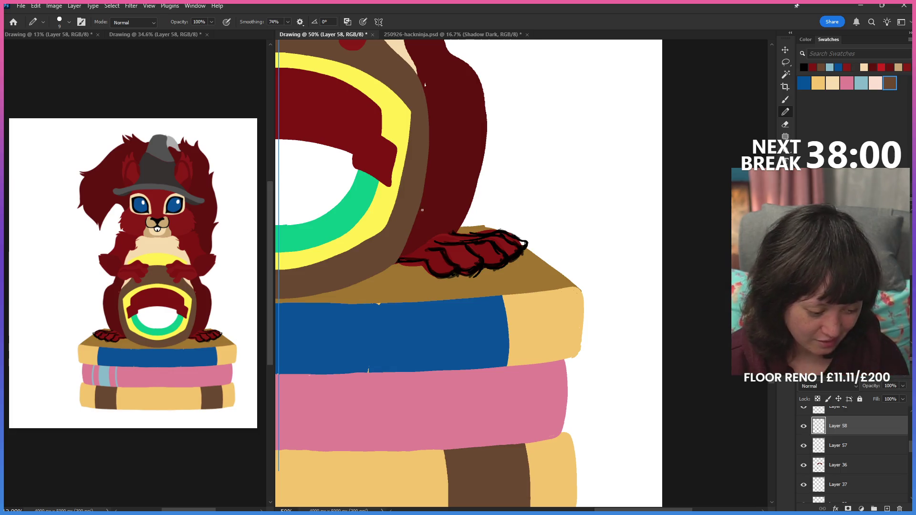
{"action": "mouse_move", "coordinate": [393, 261]}
{"action": "left_mouse_down"}
{"action": "mouse_move", "coordinate": [507, 307]}
{"action": "mouse_move", "coordinate": [489, 295]}
{"action": "left_mouse_up"}
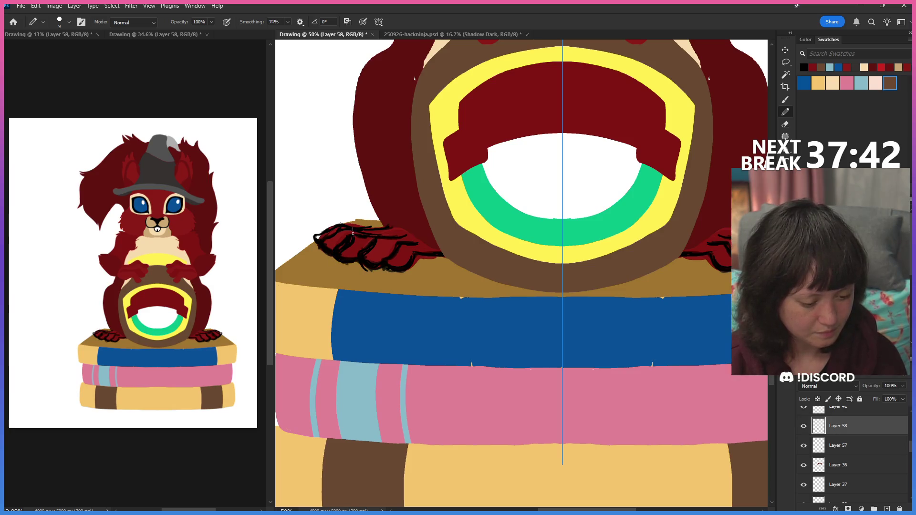
Step: Clean up the left paw's claw lines with eraser, pencil and soft brush, then zoom out to the whole squirrel
{"action": "key", "text": "e"}
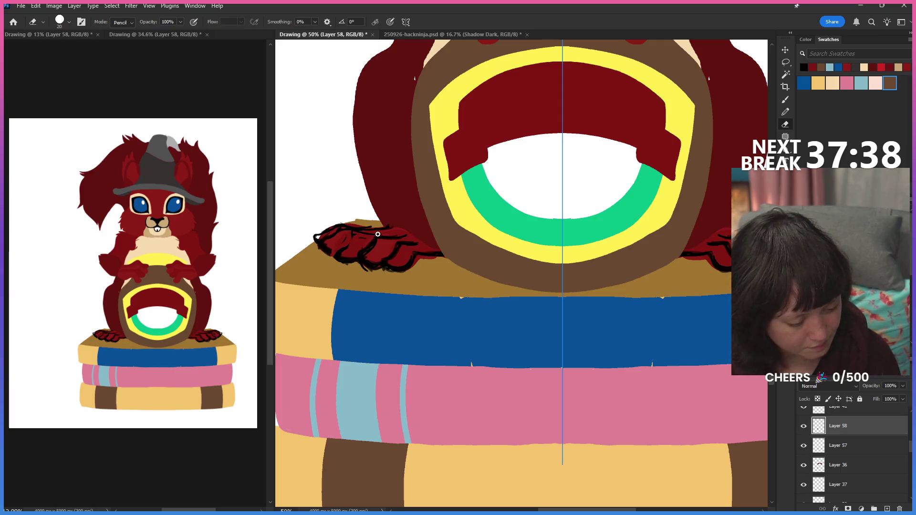
{"action": "key", "text": "b"}
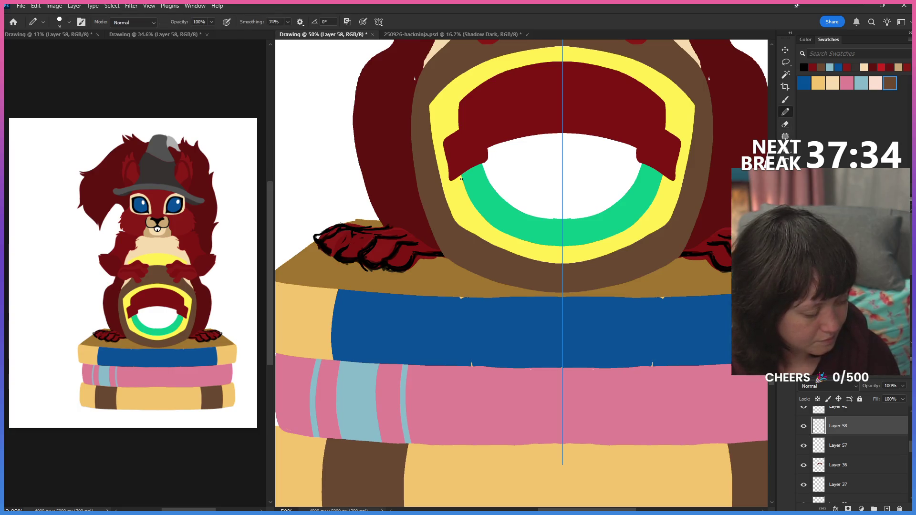
{"action": "key", "text": "shift+b"}
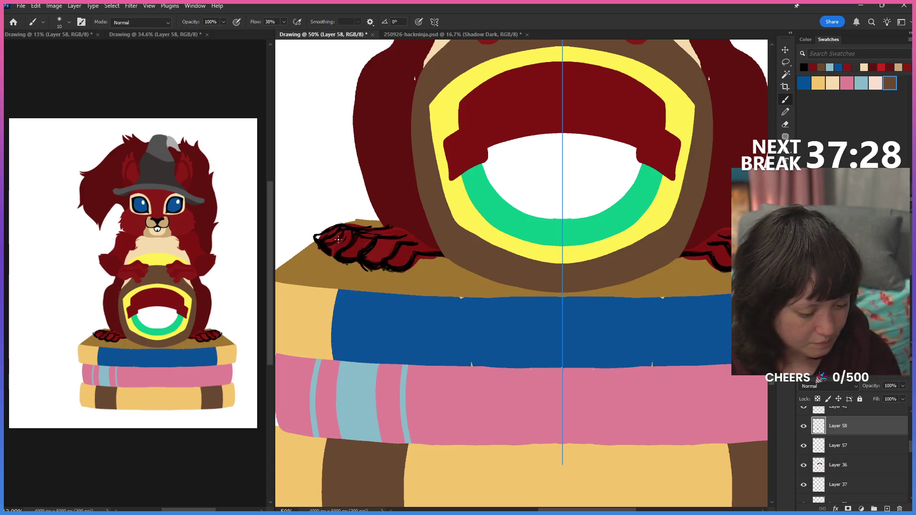
{"action": "key", "text": "e"}
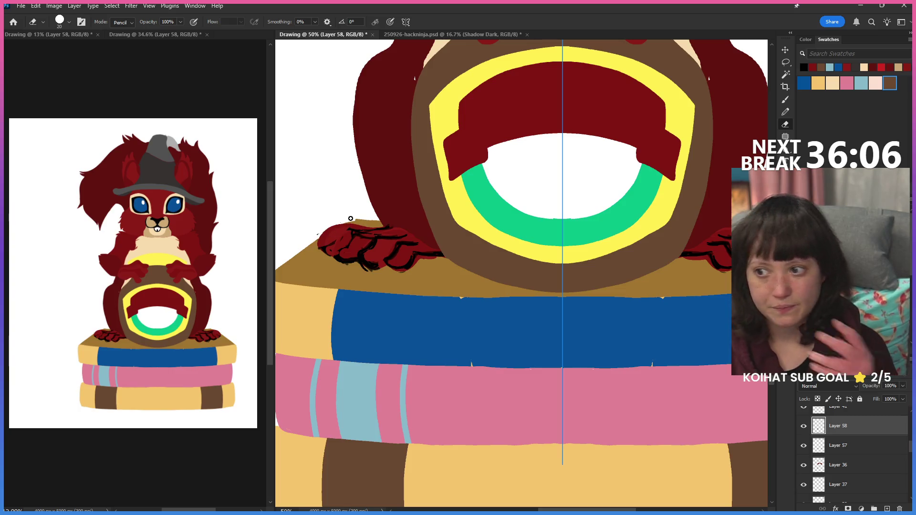
{"action": "left_click", "coordinate": [785, 101]}
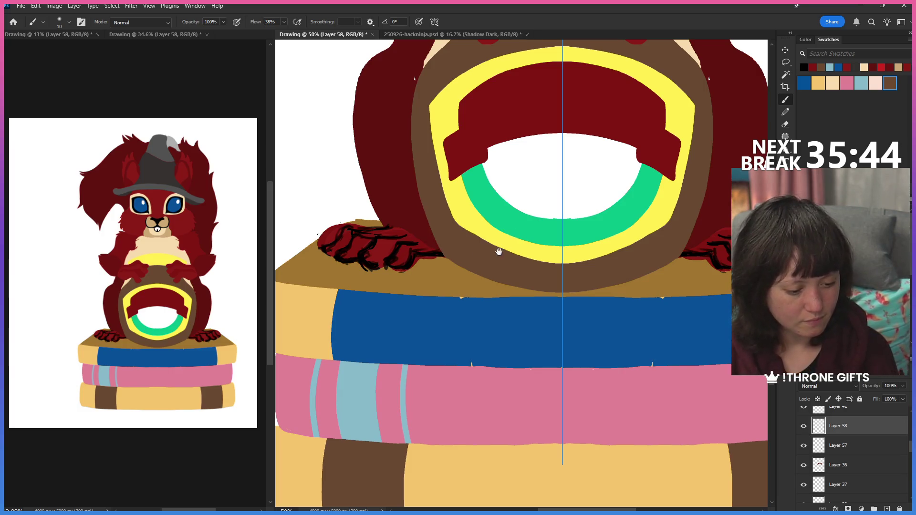
{"action": "left_click_drag", "start_coordinate": [480, 246], "coordinate": [454, 336]}
{"action": "key", "text": "ctrl+minus"}
{"action": "key", "text": "ctrl+minus"}
{"action": "key", "text": "ctrl+minus"}
{"action": "key", "text": "ctrl+minus"}
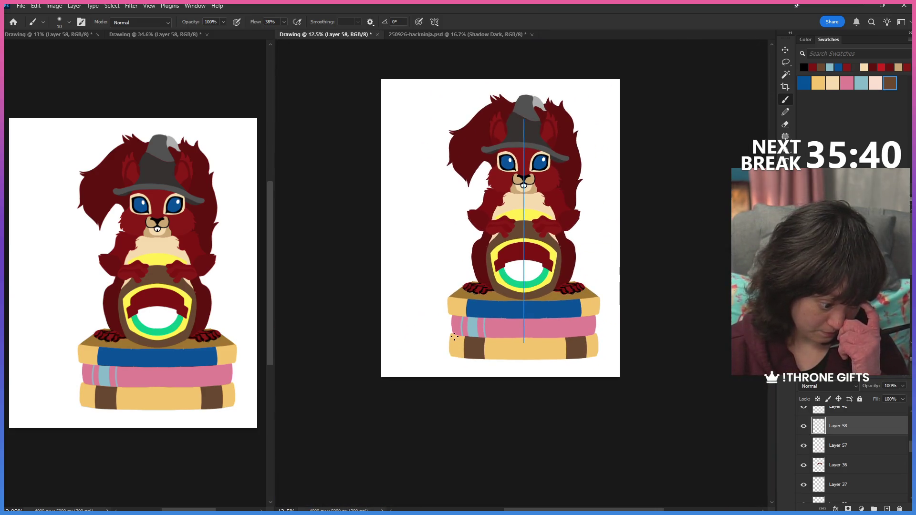
Step: Zoom in on the left paw and books, hide Layer 58's claw details and add a new empty layer above it
{"action": "key", "text": "ctrl+plus"}
{"action": "key", "text": "ctrl+plus"}
{"action": "key", "text": "ctrl+plus"}
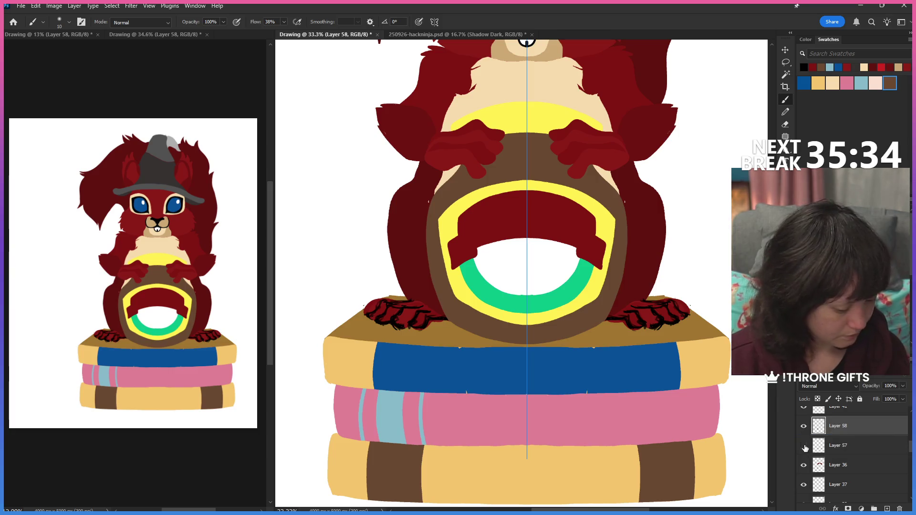
{"action": "mouse_move", "coordinate": [848, 426]}
{"action": "left_mouse_down"}
{"action": "mouse_move", "coordinate": [861, 429]}
{"action": "mouse_move", "coordinate": [860, 490]}
{"action": "mouse_move", "coordinate": [860, 428]}
{"action": "left_mouse_up"}
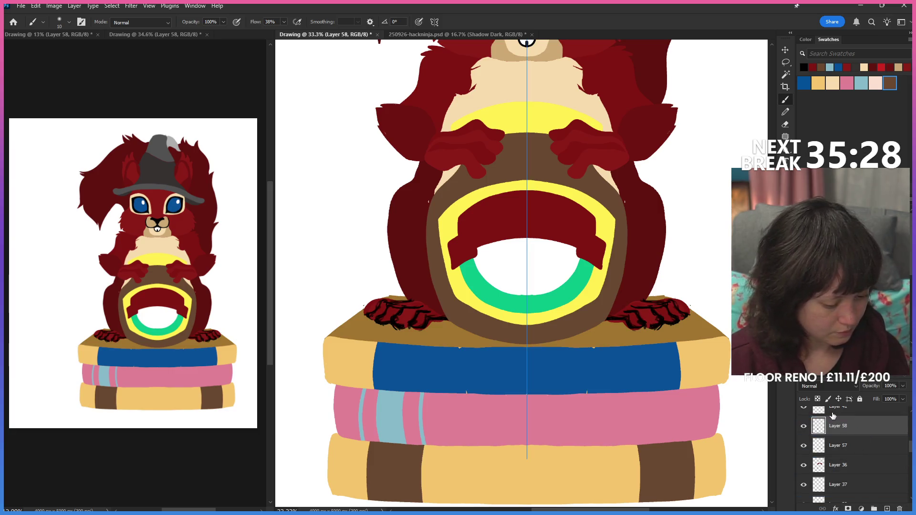
{"action": "left_click", "coordinate": [803, 427]}
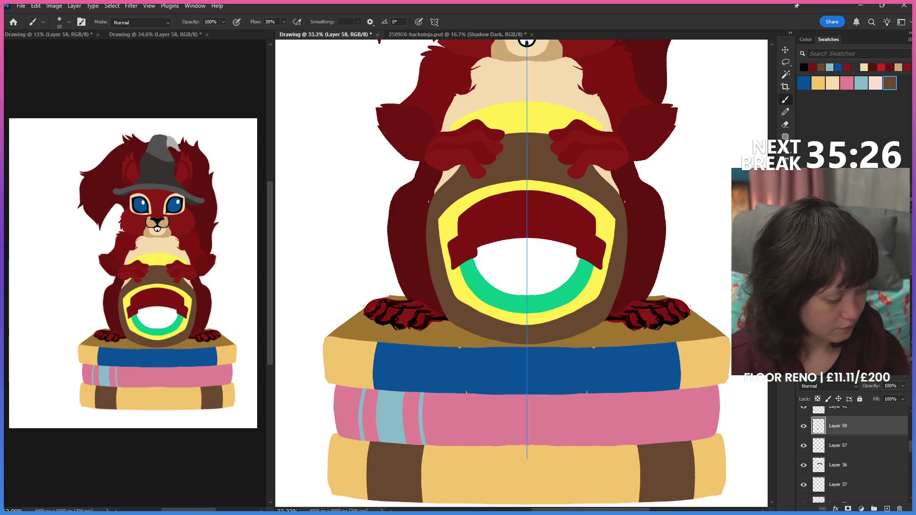
{"action": "key", "text": "z"}
{"action": "left_click_drag", "start_coordinate": [443, 321], "coordinate": [501, 321]}
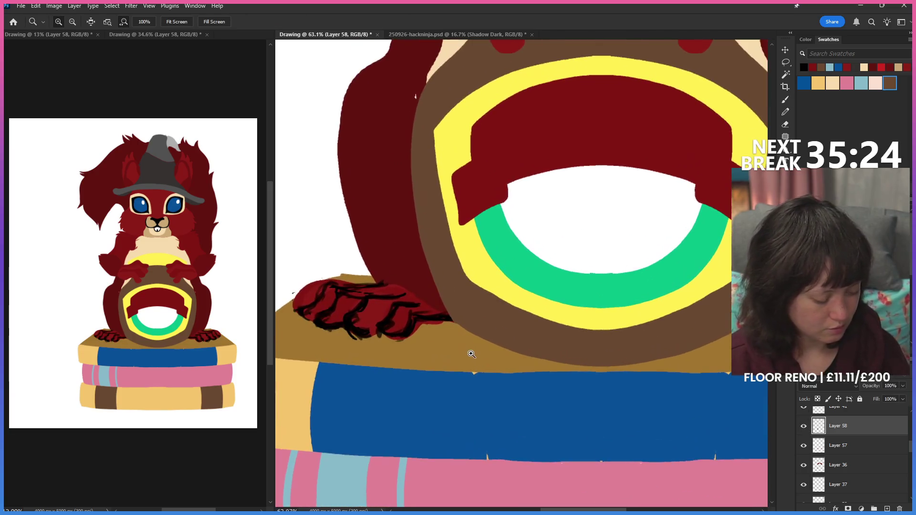
{"action": "left_click", "coordinate": [886, 509]}
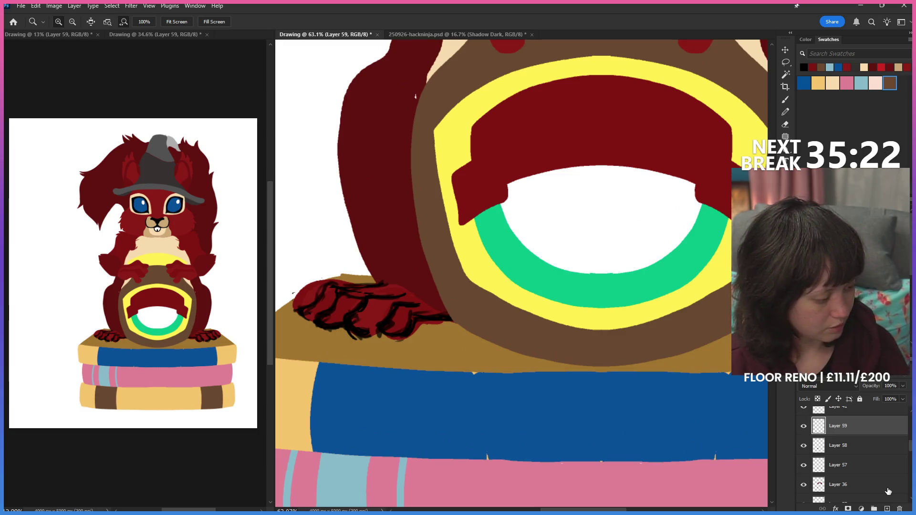
Step: Sketch a pink pencil line beside the paw and undo its last part
{"action": "left_click", "coordinate": [846, 83]}
{"action": "left_click", "coordinate": [785, 112]}
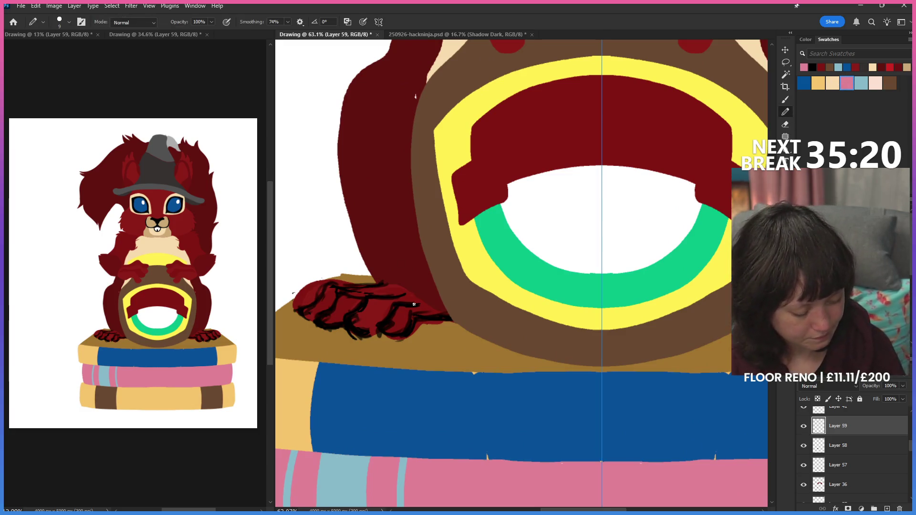
{"action": "left_click_drag", "start_coordinate": [423, 299], "coordinate": [407, 306]}
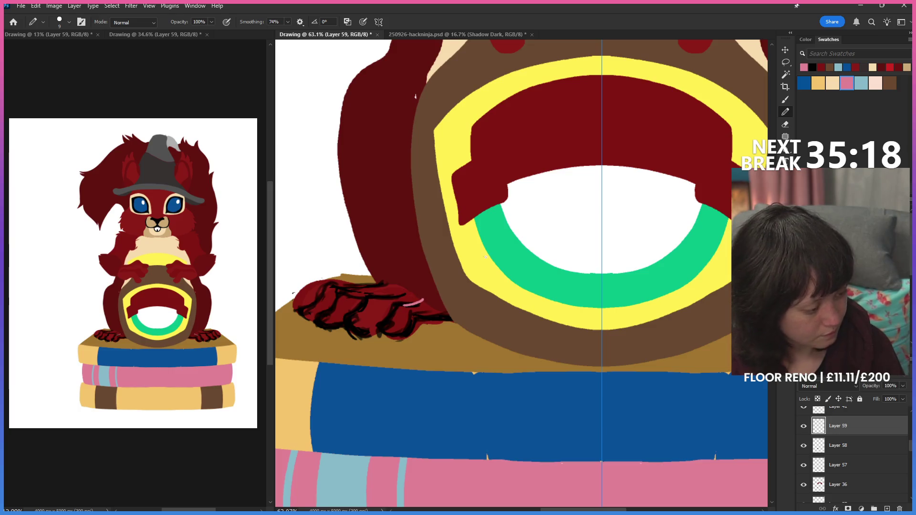
{"action": "mouse_move", "coordinate": [403, 306]}
{"action": "left_mouse_down"}
{"action": "mouse_move", "coordinate": [375, 331]}
{"action": "mouse_move", "coordinate": [458, 320]}
{"action": "mouse_move", "coordinate": [438, 312]}
{"action": "mouse_move", "coordinate": [450, 321]}
{"action": "left_mouse_up"}
{"action": "key", "text": "ctrl+z"}
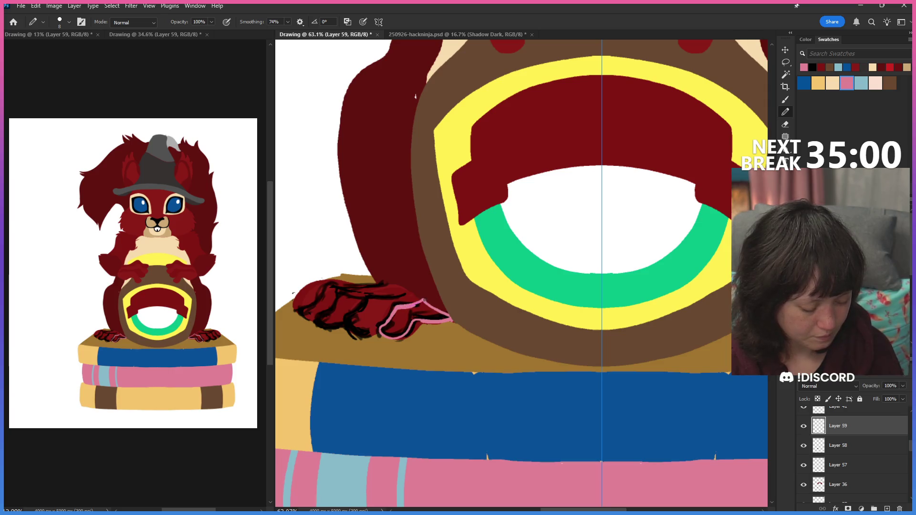
Step: Pan to the paw on the books, add a new layer beneath the outlines and ready the pencil with light blue
{"action": "key", "text": "g"}
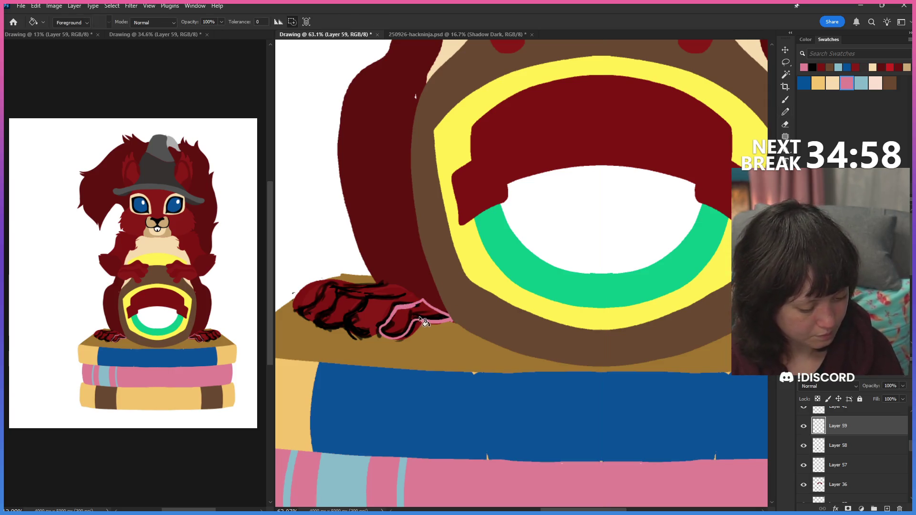
{"action": "left_click_drag", "start_coordinate": [605, 353], "coordinate": [548, 352]}
{"action": "left_click_drag", "start_coordinate": [487, 334], "coordinate": [572, 358]}
{"action": "left_click", "coordinate": [868, 448]}
{"action": "left_click", "coordinate": [886, 508]}
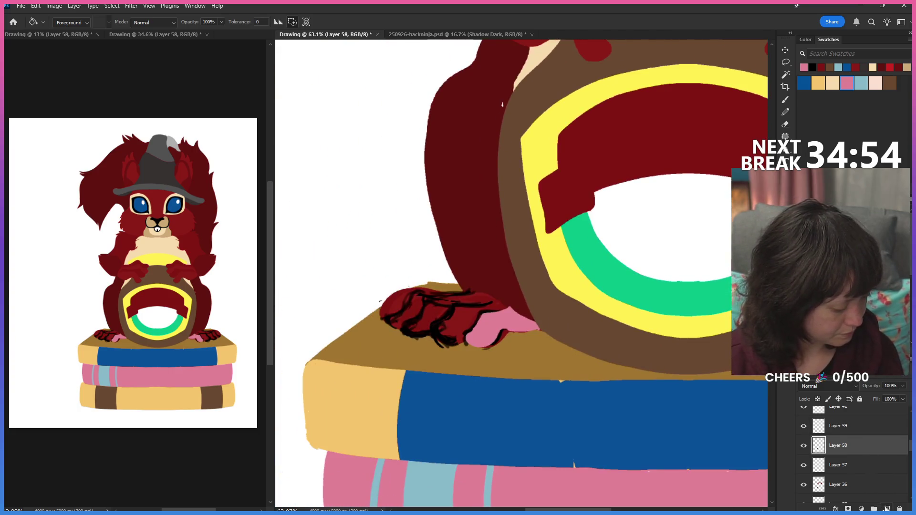
{"action": "key", "text": "b"}
{"action": "left_click", "coordinate": [861, 82]}
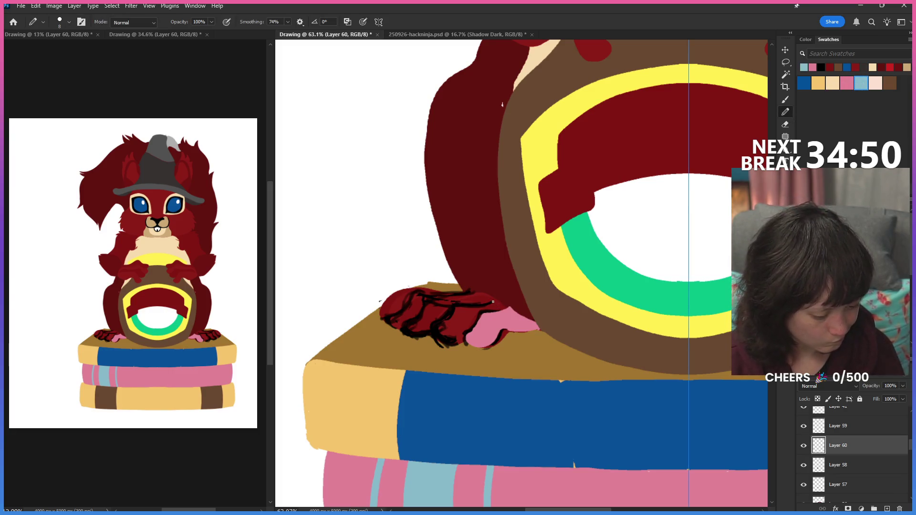
Step: Outline a toe on the paw in light blue on Layer 60 and bucket-fill it
{"action": "left_click_drag", "start_coordinate": [491, 301], "coordinate": [474, 310]}
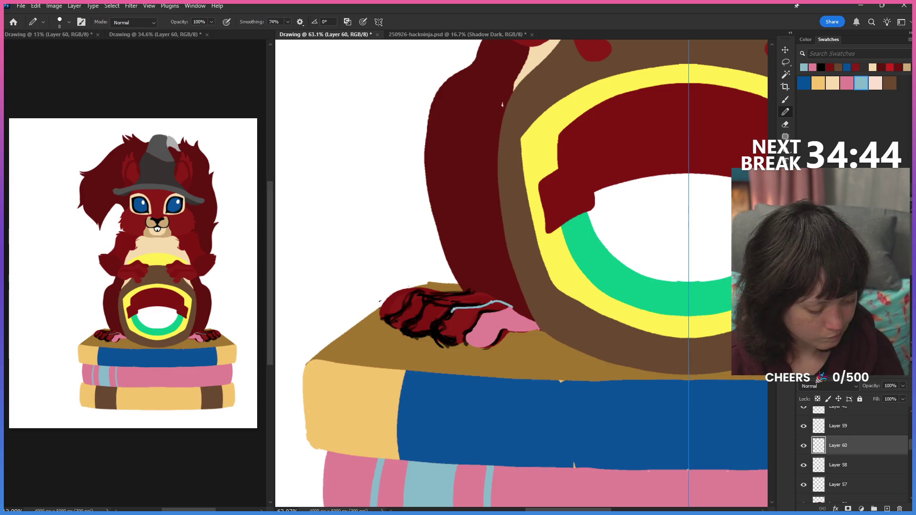
{"action": "mouse_move", "coordinate": [431, 333]}
{"action": "left_mouse_down"}
{"action": "mouse_move", "coordinate": [447, 345]}
{"action": "mouse_move", "coordinate": [469, 335]}
{"action": "left_mouse_up"}
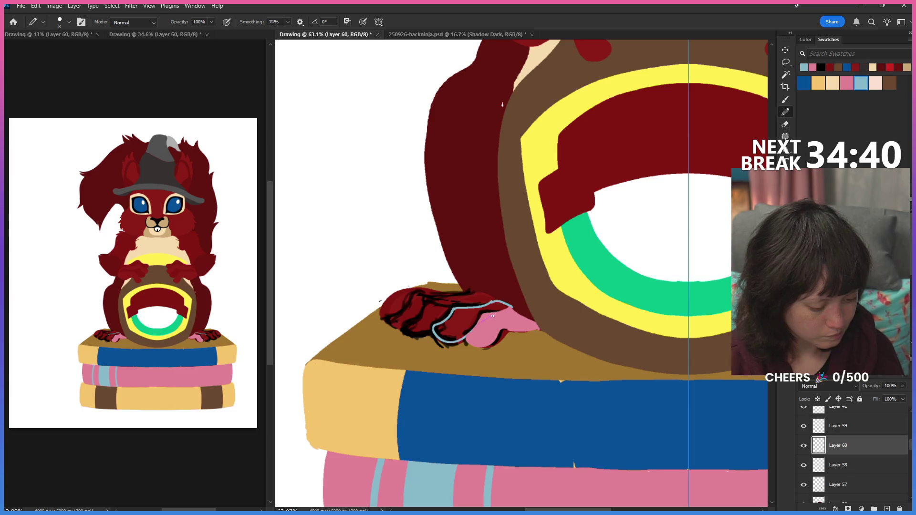
{"action": "left_click_drag", "start_coordinate": [512, 307], "coordinate": [530, 319]}
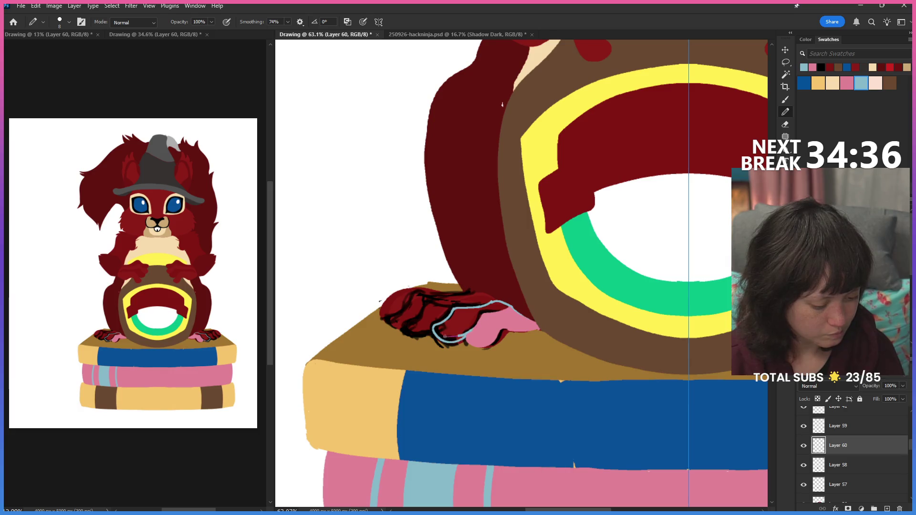
{"action": "key", "text": "g"}
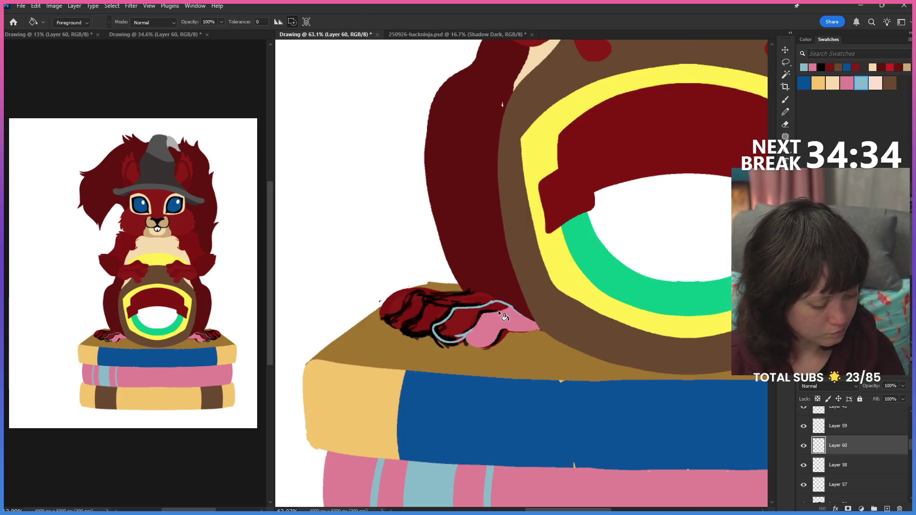
{"action": "left_click", "coordinate": [499, 308]}
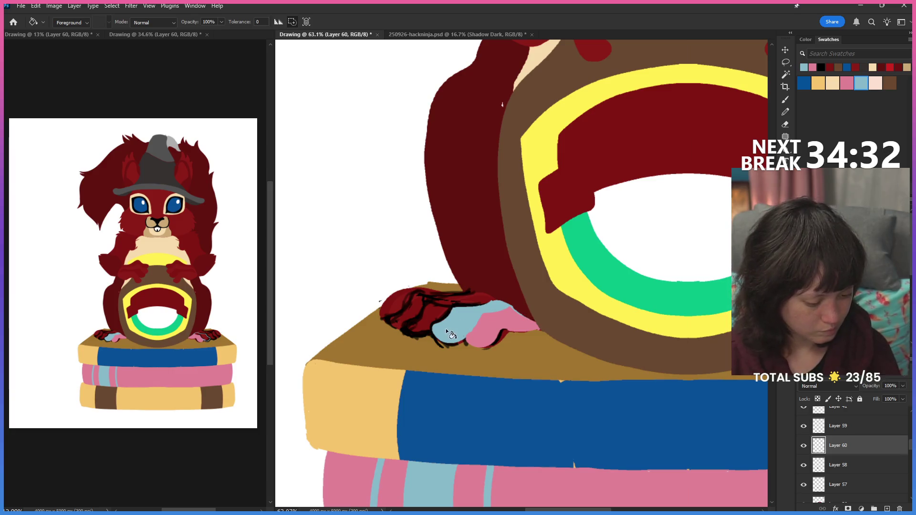
Step: Erase stray pixels, then select Layer 58 and add a new empty layer for another toe
{"action": "key", "text": "e"}
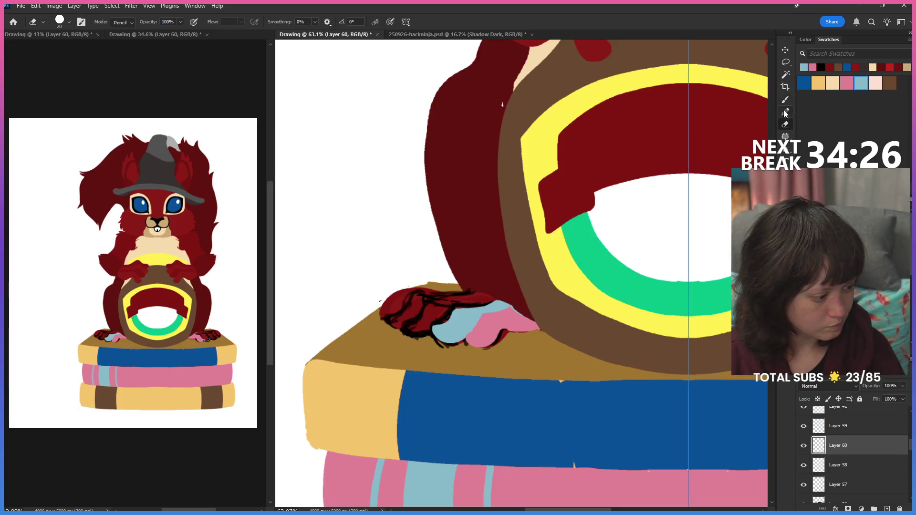
{"action": "left_click", "coordinate": [785, 111]}
{"action": "left_click", "coordinate": [880, 465]}
{"action": "left_click", "coordinate": [889, 508]}
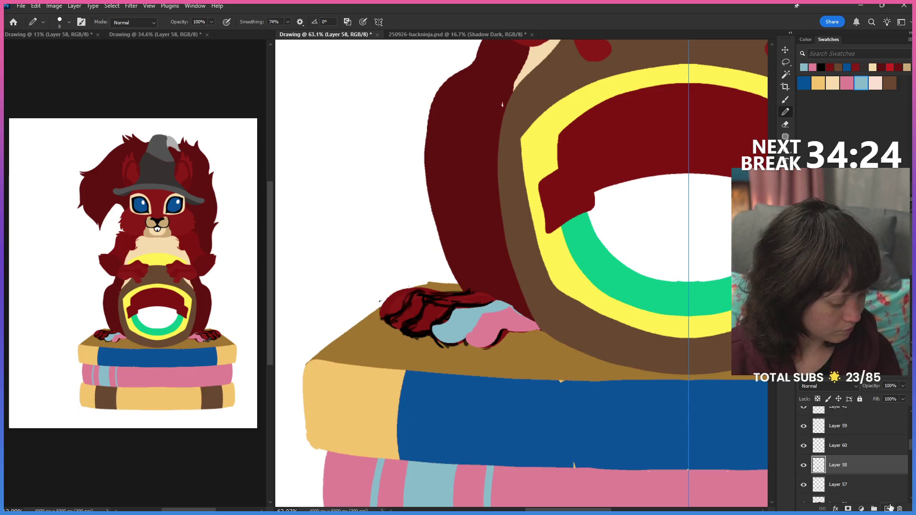
Step: Draw a pink outline over the dark red toe on Layer 61, redoing a bad stroke, and fill it pink
{"action": "mouse_move", "coordinate": [497, 313]}
{"action": "left_mouse_down"}
{"action": "mouse_move", "coordinate": [474, 300]}
{"action": "mouse_move", "coordinate": [422, 312]}
{"action": "left_mouse_up"}
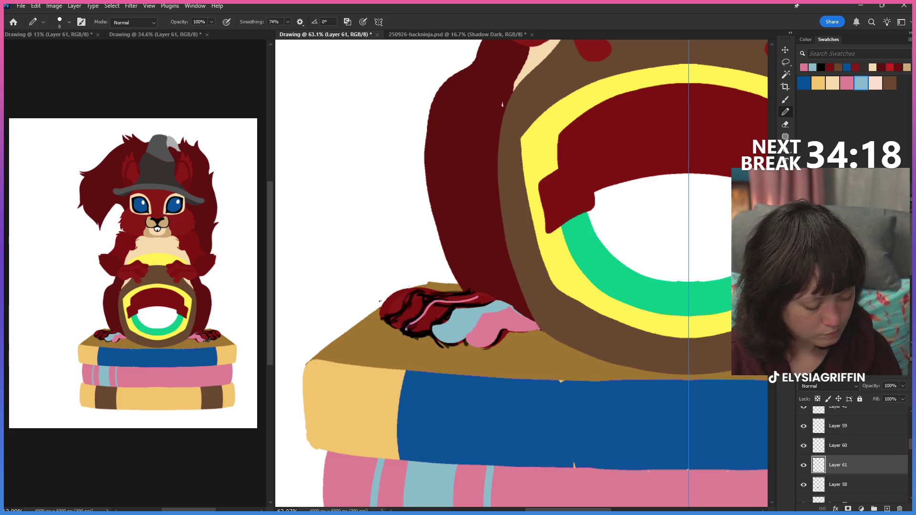
{"action": "key", "text": "ctrl+z"}
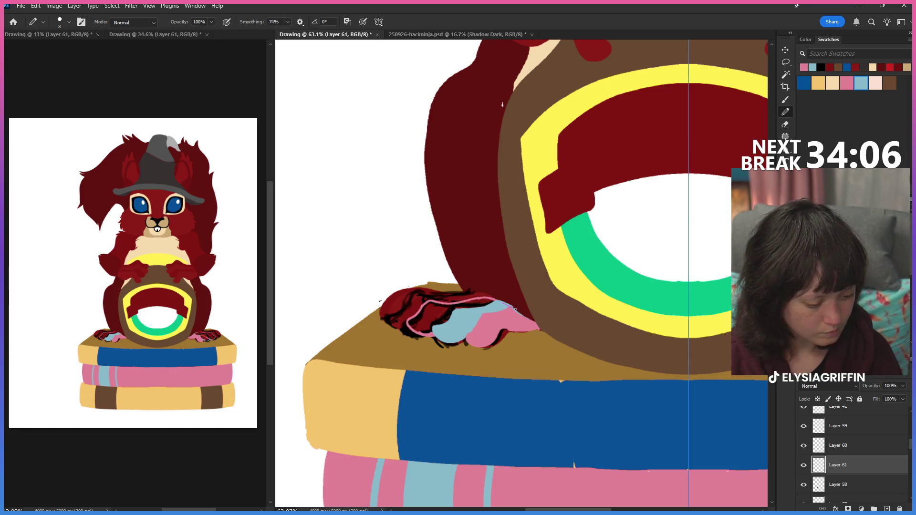
{"action": "key", "text": "g"}
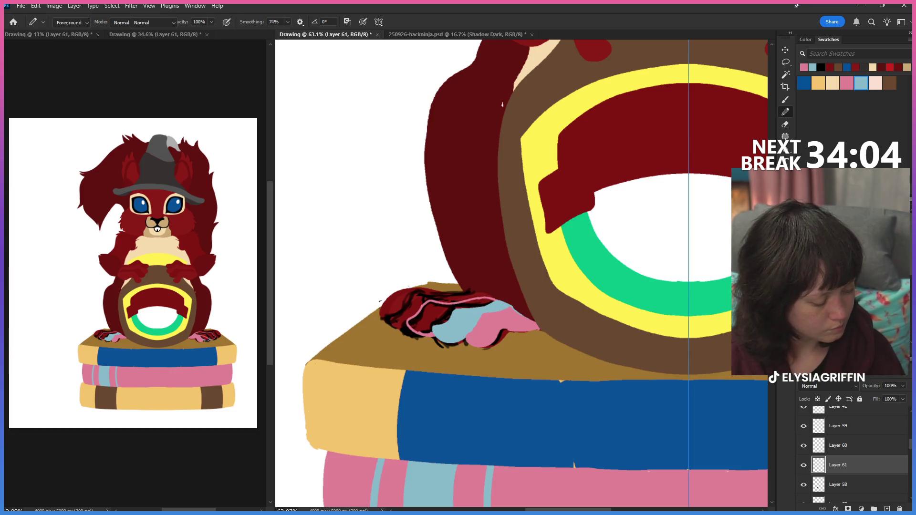
{"action": "left_click", "coordinate": [441, 318]}
{"action": "key", "text": "ctrl+semicolon"}
{"action": "left_click_drag", "start_coordinate": [593, 366], "coordinate": [448, 365]}
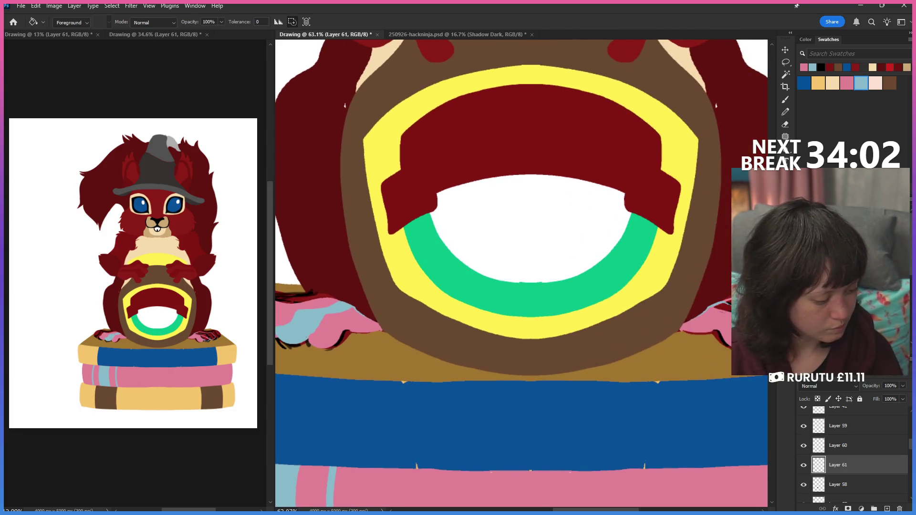
Step: Sample light blue and try filling the second paw's toe on Layer 60, undoing a whole-layer fill
{"action": "left_click_drag", "start_coordinate": [866, 369], "coordinate": [708, 355]}
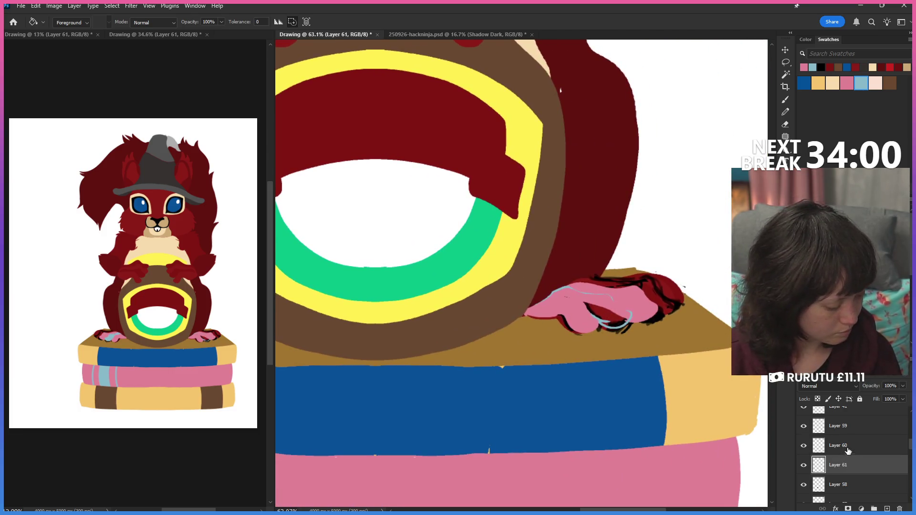
{"action": "key", "text": "alt+bracketright"}
{"action": "left_click", "coordinate": [633, 312], "text": "alt"}
{"action": "left_click", "coordinate": [622, 324]}
{"action": "key", "text": "ctrl+z"}
Step: Resample the light blue and fill the right paw's toe with it
{"action": "key", "text": "b"}
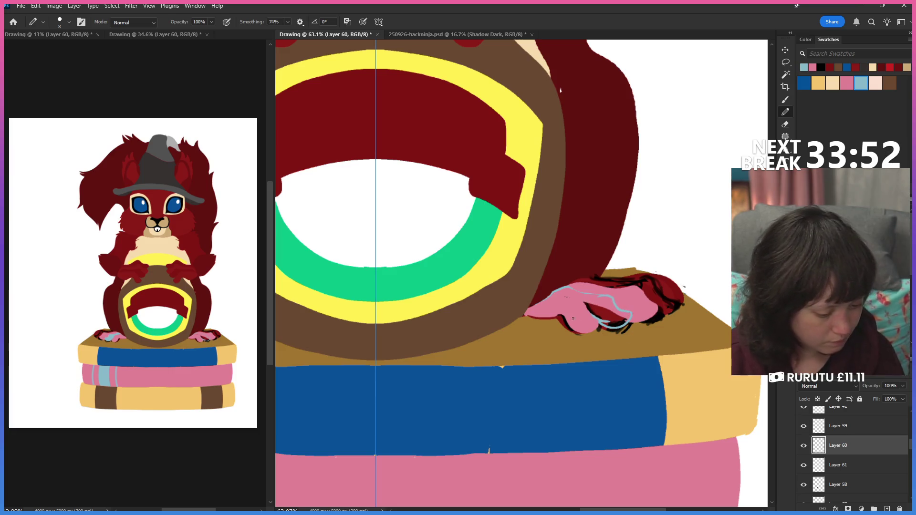
{"action": "left_click_drag", "start_coordinate": [584, 304], "coordinate": [599, 311]}
{"action": "scroll", "coordinate": [581, 367], "scroll_direction": "up", "scroll_amount": 3}
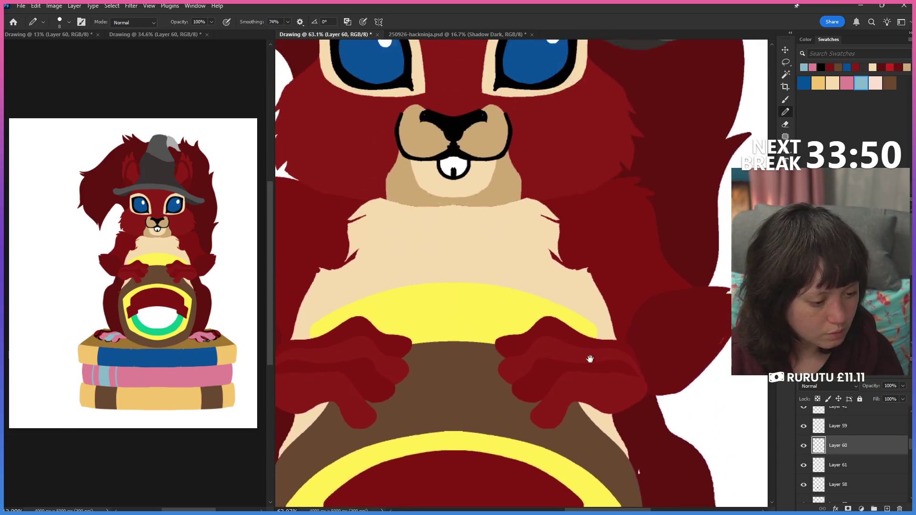
{"action": "scroll", "coordinate": [589, 364], "scroll_direction": "up", "scroll_amount": 1}
{"action": "scroll", "coordinate": [591, 365], "scroll_direction": "down", "scroll_amount": 3}
{"action": "scroll", "coordinate": [592, 344], "scroll_direction": "down", "scroll_amount": 3}
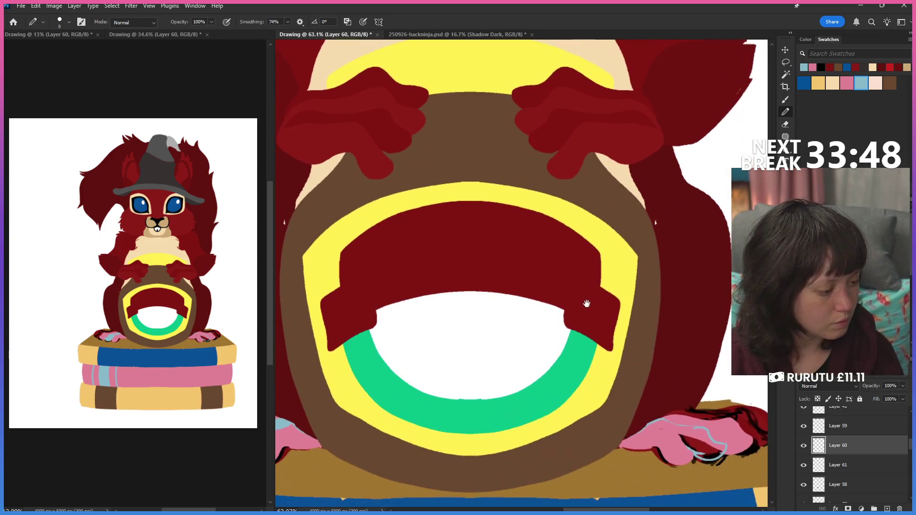
{"action": "key", "text": "i"}
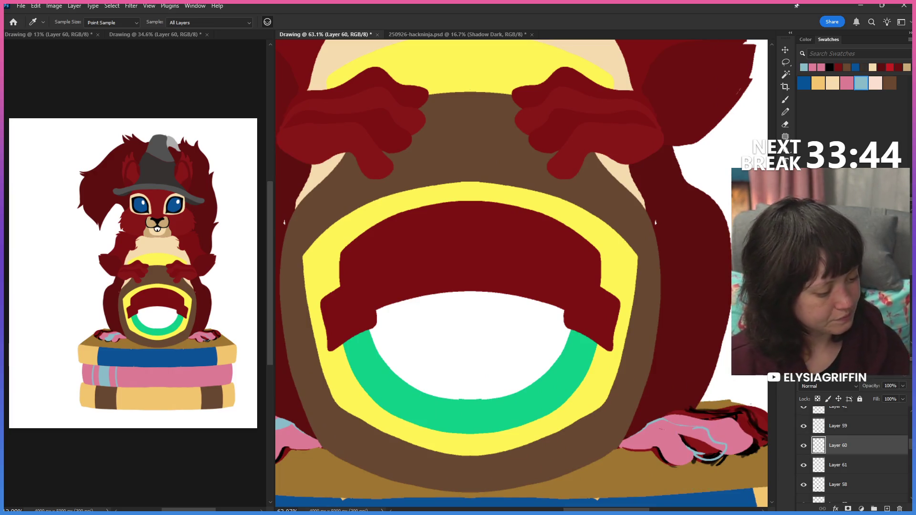
{"action": "key", "text": "g"}
{"action": "left_click", "coordinate": [719, 454]}
{"action": "scroll", "coordinate": [692, 313], "scroll_direction": "down", "scroll_amount": 2}
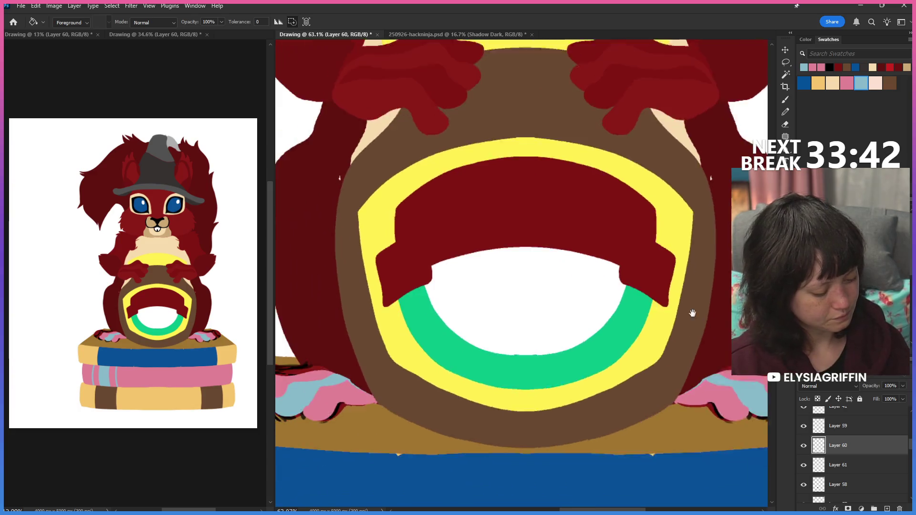
{"action": "scroll", "coordinate": [613, 352], "scroll_direction": "left", "scroll_amount": 5}
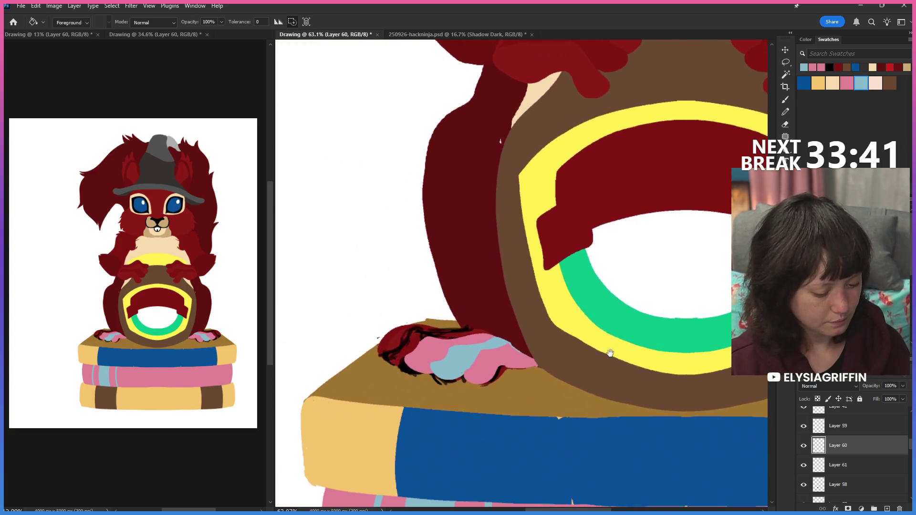
Step: Erase stray pixels and compare the toes by toggling Layer 61's visibility
{"action": "left_click", "coordinate": [786, 126]}
{"action": "left_click", "coordinate": [803, 466]}
{"action": "left_click", "coordinate": [803, 465]}
{"action": "left_click", "coordinate": [841, 466]}
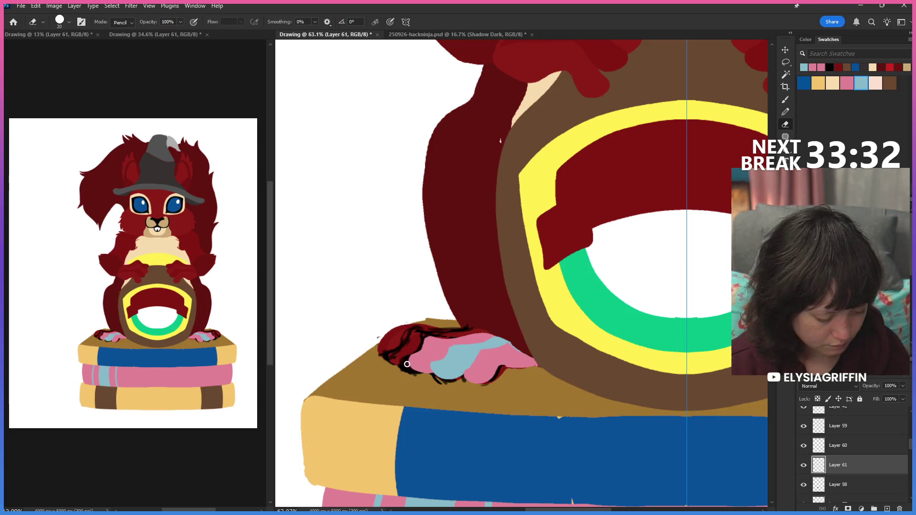
Step: Add Layer 62 above Layer 58, draw and fill another blue toe, erase strays and zoom out
{"action": "key", "text": "alt+bracketleft"}
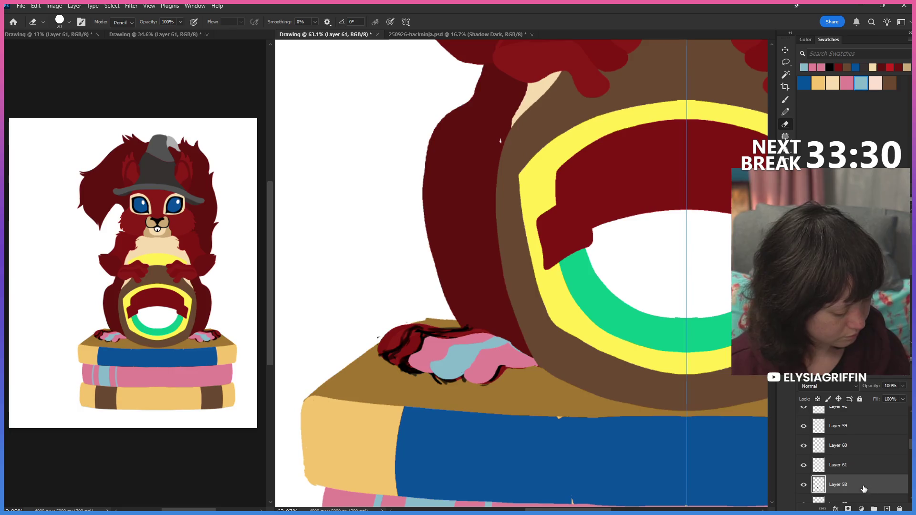
{"action": "key", "text": "ctrl+shift+alt+n"}
{"action": "key", "text": "b"}
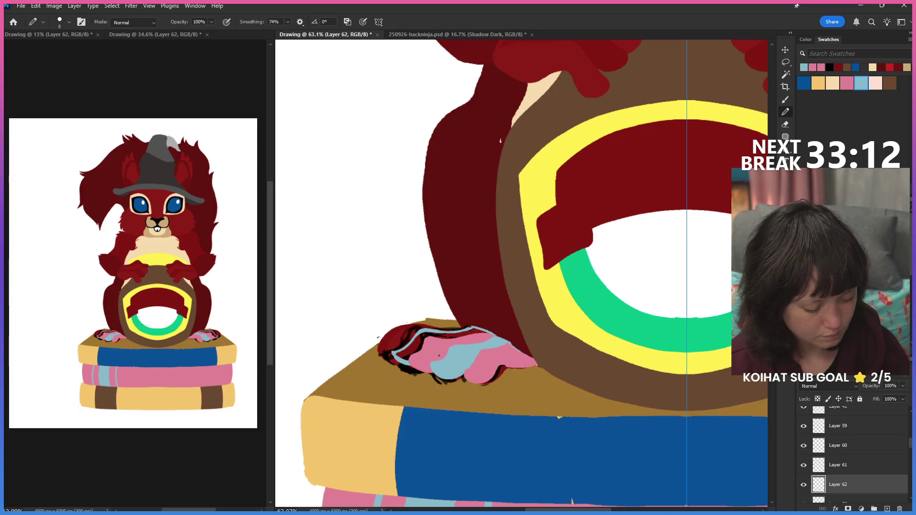
{"action": "key", "text": "g"}
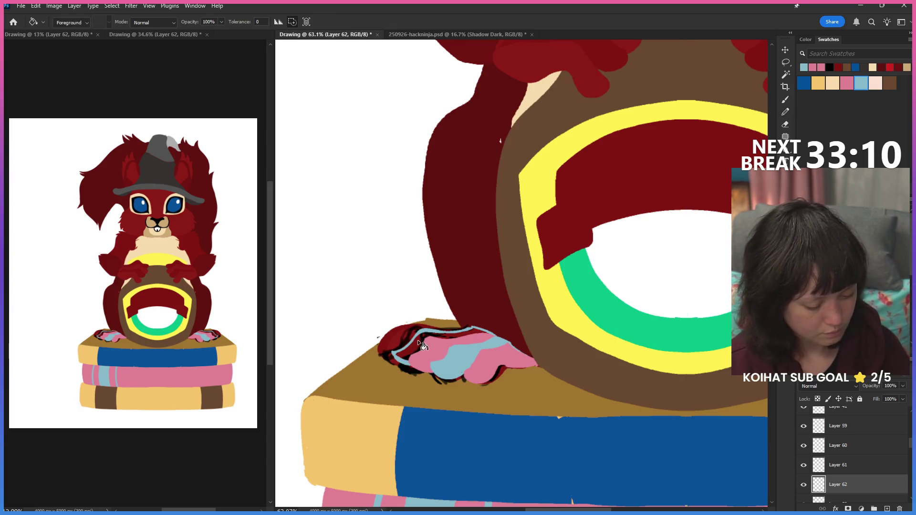
{"action": "mouse_move", "coordinate": [655, 374]}
{"action": "left_mouse_down"}
{"action": "mouse_move", "coordinate": [608, 375]}
{"action": "mouse_move", "coordinate": [682, 360]}
{"action": "mouse_move", "coordinate": [582, 272]}
{"action": "left_mouse_up"}
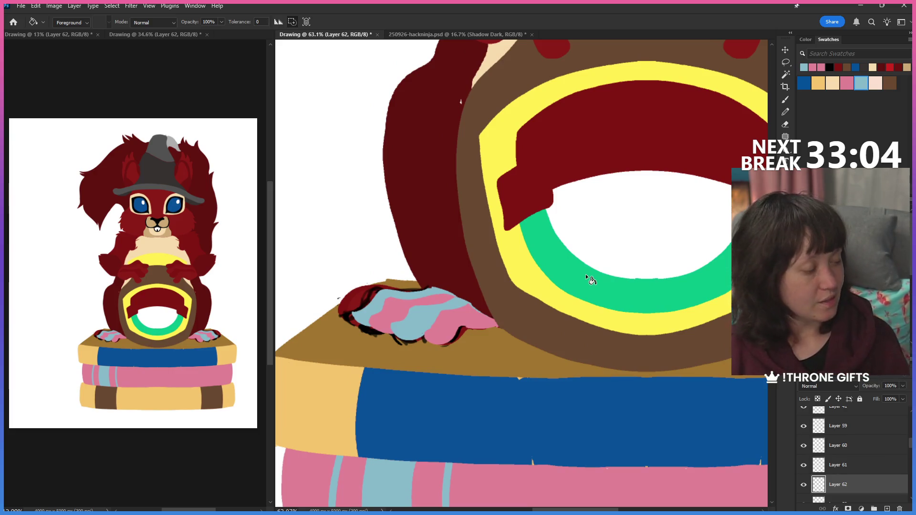
{"action": "left_click", "coordinate": [785, 125]}
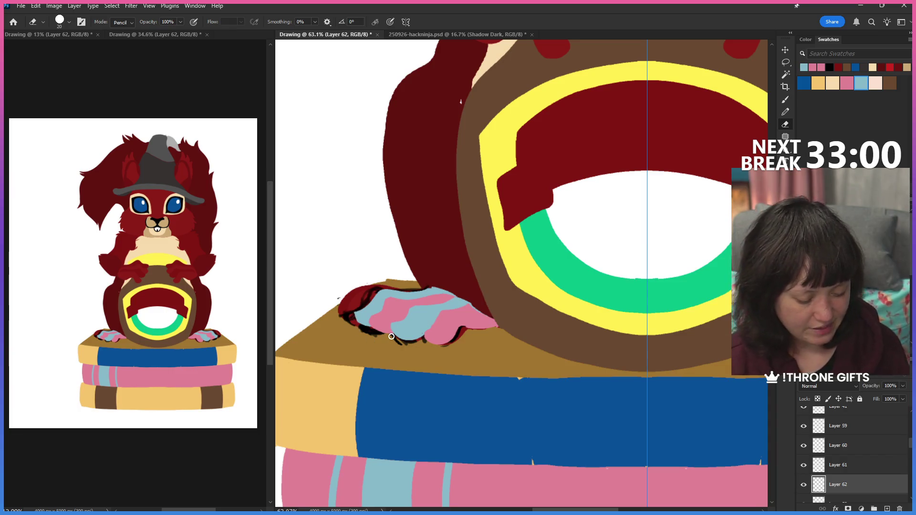
{"action": "key", "text": "ctrl+minus"}
{"action": "key", "text": "ctrl+minus"}
{"action": "key", "text": "ctrl+minus"}
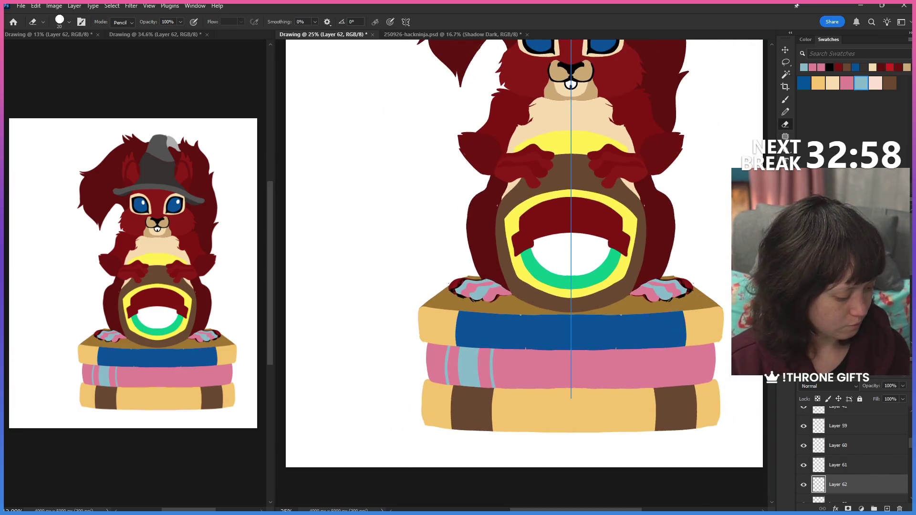
{"action": "scroll", "coordinate": [803, 417], "scroll_direction": "up", "scroll_amount": 2}
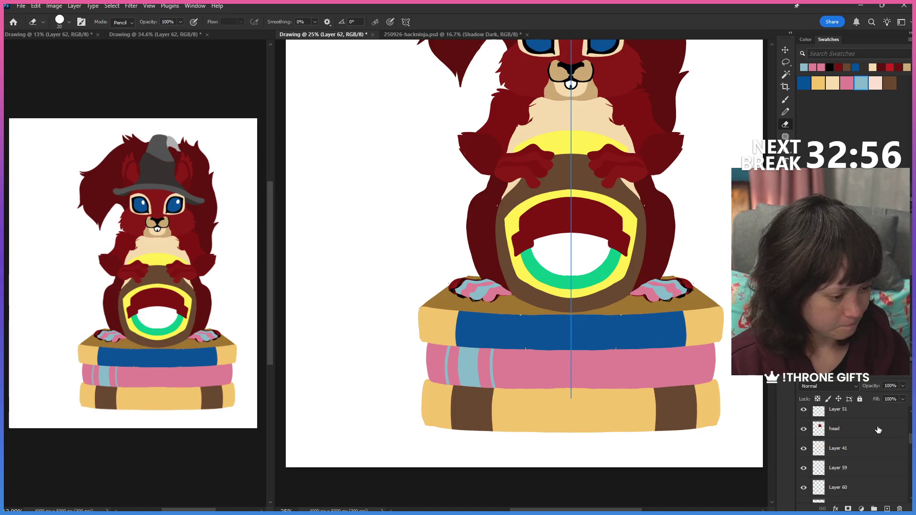
{"action": "scroll", "coordinate": [885, 451], "scroll_direction": "down", "scroll_amount": 3}
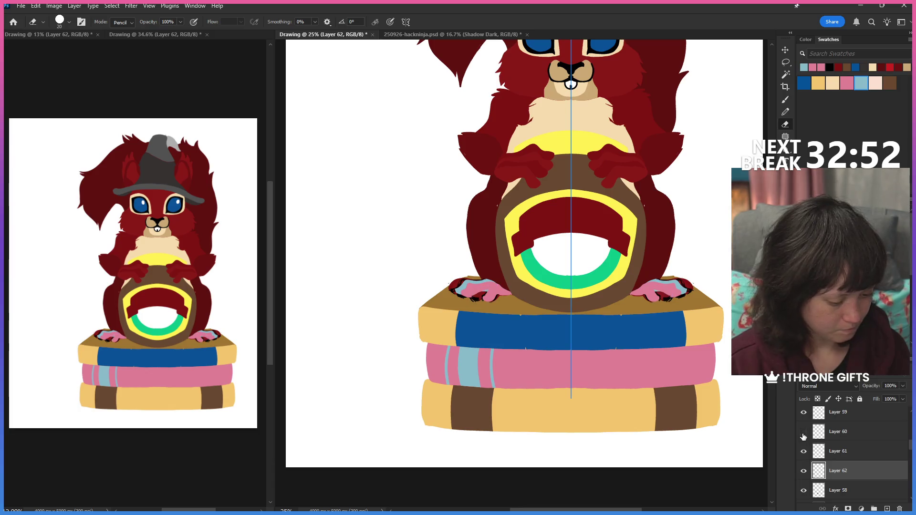
{"action": "scroll", "coordinate": [910, 452], "scroll_direction": "down", "scroll_amount": 2}
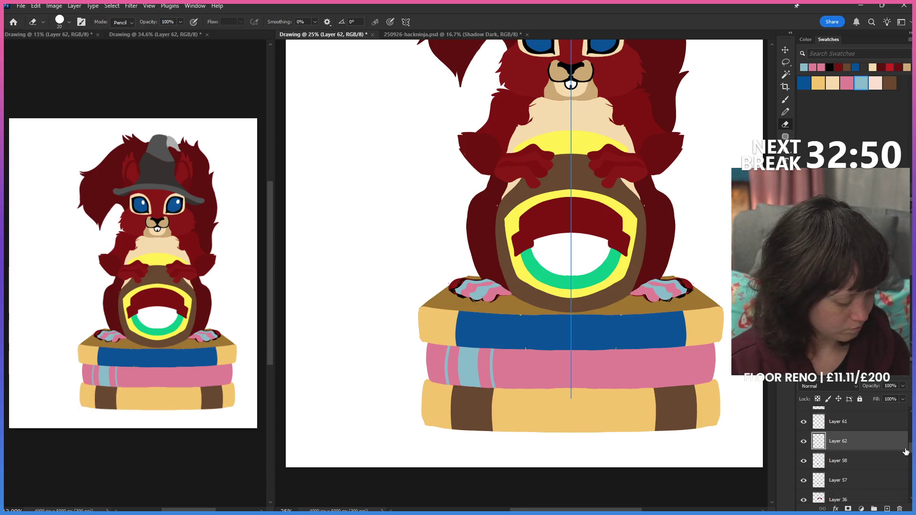
Step: Hide Layers 58 and 57, lasso the striped feet and copy them to new Layer 63
{"action": "left_click", "coordinate": [804, 468]}
{"action": "left_click", "coordinate": [804, 481]}
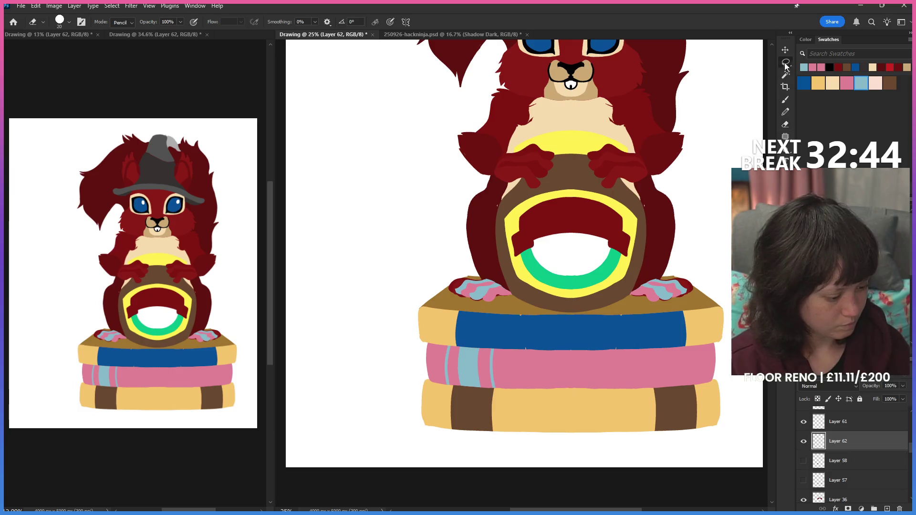
{"action": "key", "text": "l"}
{"action": "left_click_drag", "start_coordinate": [464, 262], "coordinate": [704, 274]}
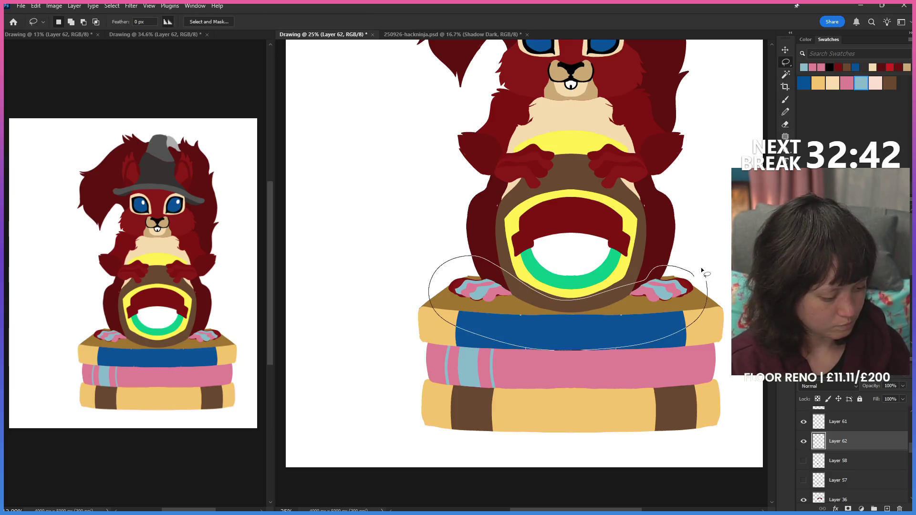
{"action": "scroll", "coordinate": [884, 451], "scroll_direction": "down", "scroll_amount": 3}
{"action": "key", "text": "ctrl+j"}
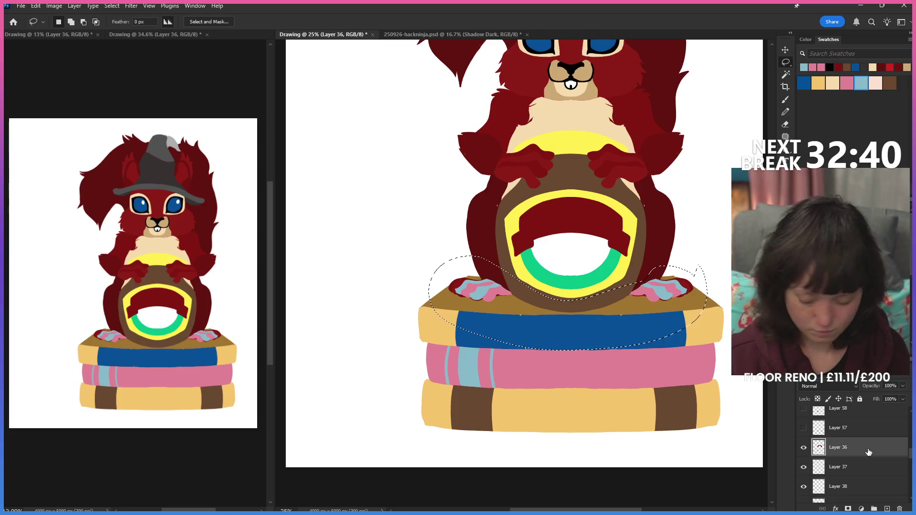
Step: Hide the dark chest fur and Layer 63, then show and activate Layer 59
{"action": "left_click", "coordinate": [803, 487]}
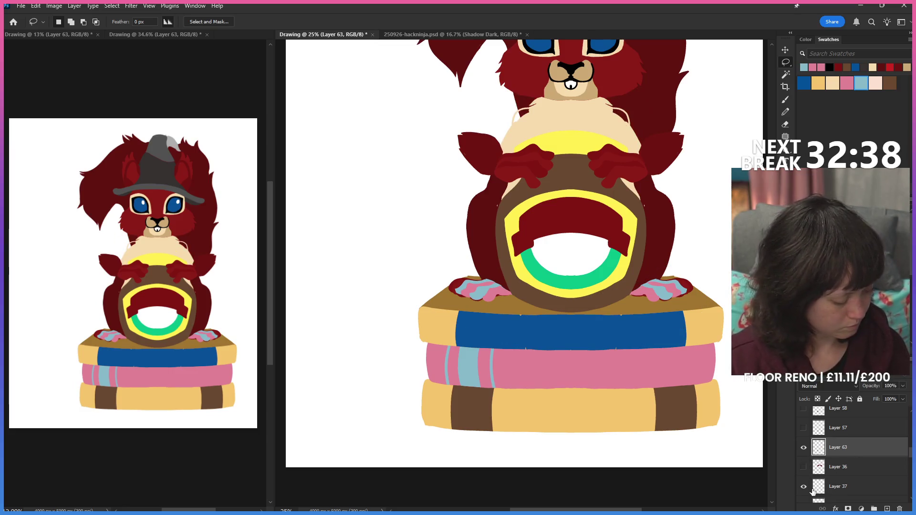
{"action": "scroll", "coordinate": [804, 487], "scroll_direction": "down", "scroll_amount": 2}
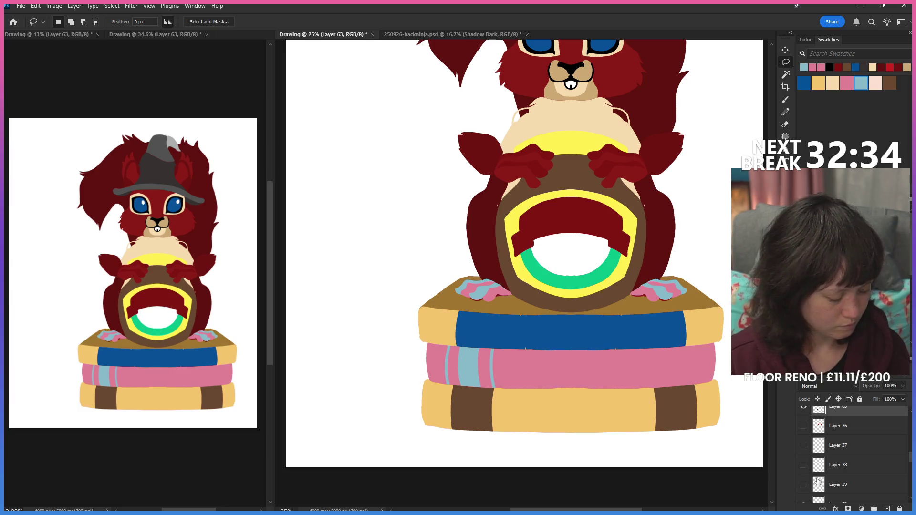
{"action": "scroll", "coordinate": [803, 487], "scroll_direction": "down", "scroll_amount": 3}
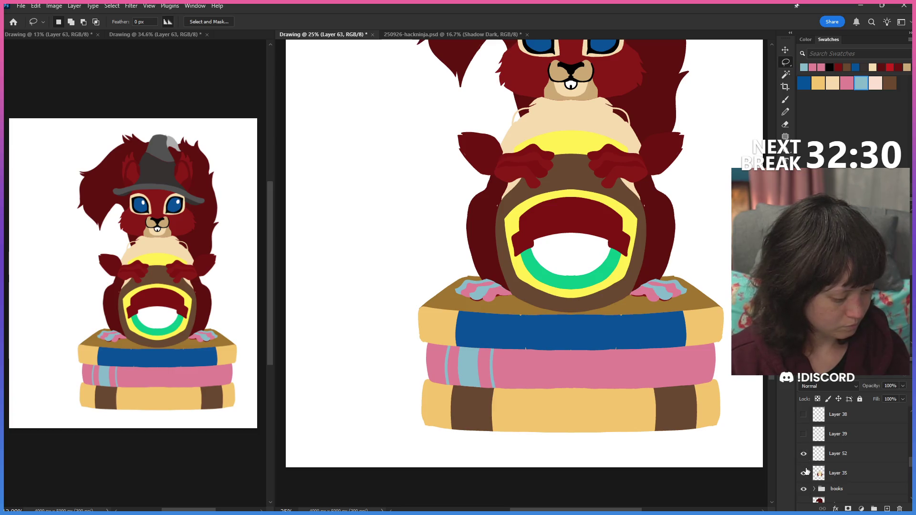
{"action": "scroll", "coordinate": [807, 470], "scroll_direction": "up", "scroll_amount": 4}
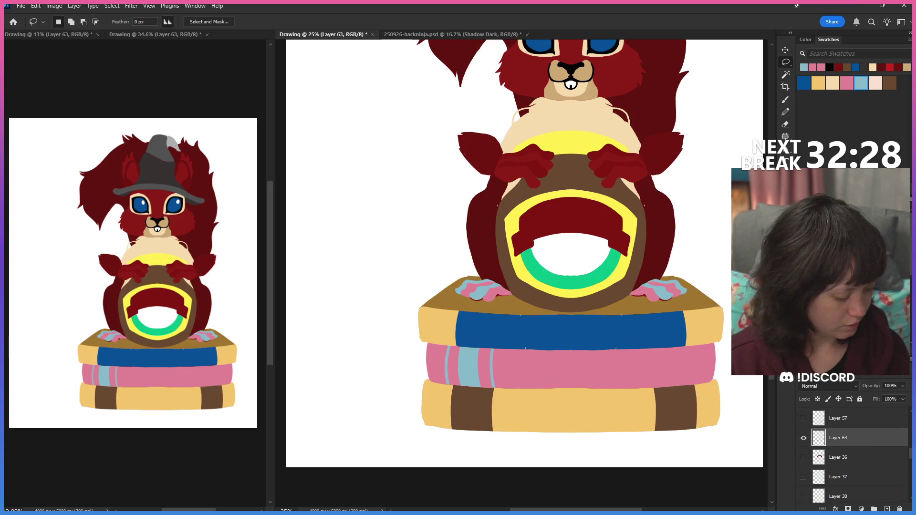
{"action": "left_click", "coordinate": [805, 438]}
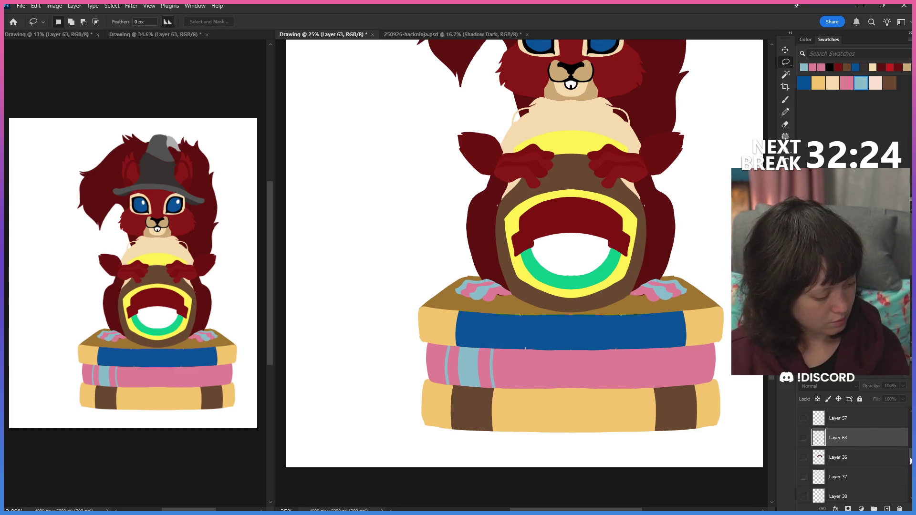
{"action": "scroll", "coordinate": [910, 461], "scroll_direction": "up", "scroll_amount": 4}
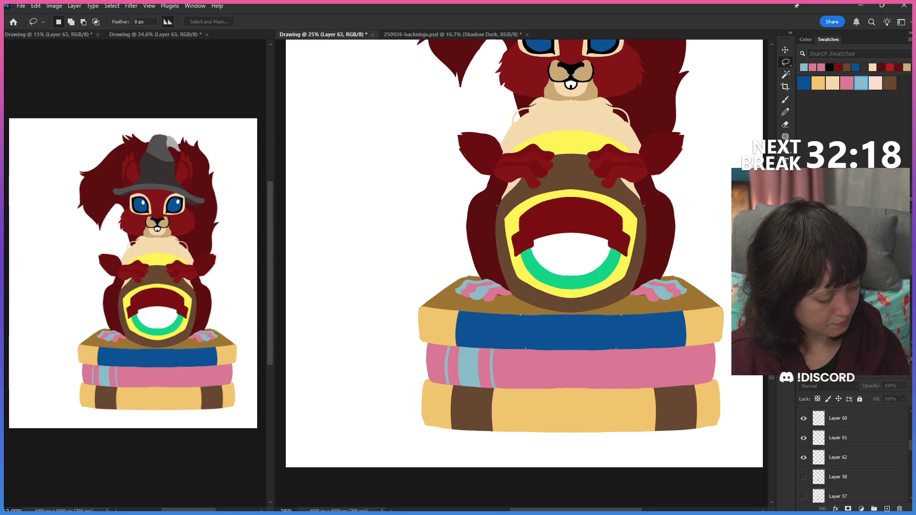
{"action": "scroll", "coordinate": [873, 419], "scroll_direction": "up", "scroll_amount": 1}
{"action": "left_click", "coordinate": [805, 414]}
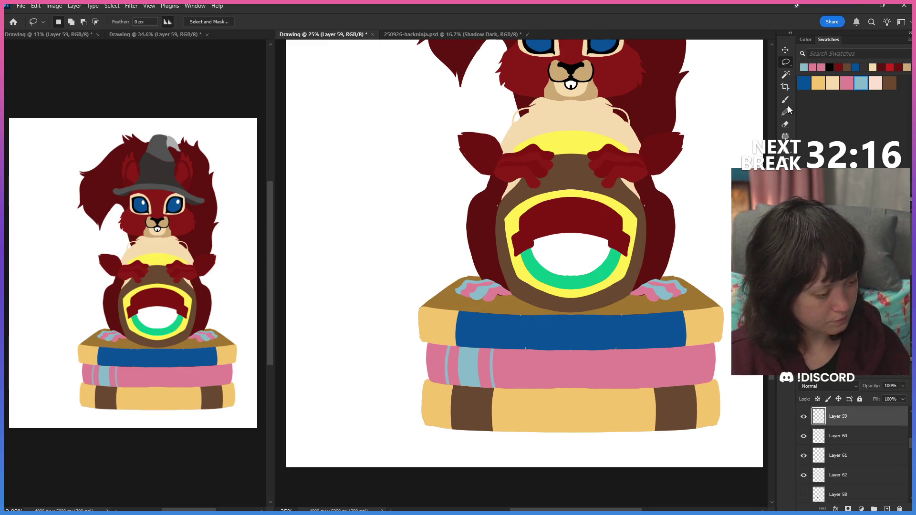
{"action": "left_click", "coordinate": [784, 50]}
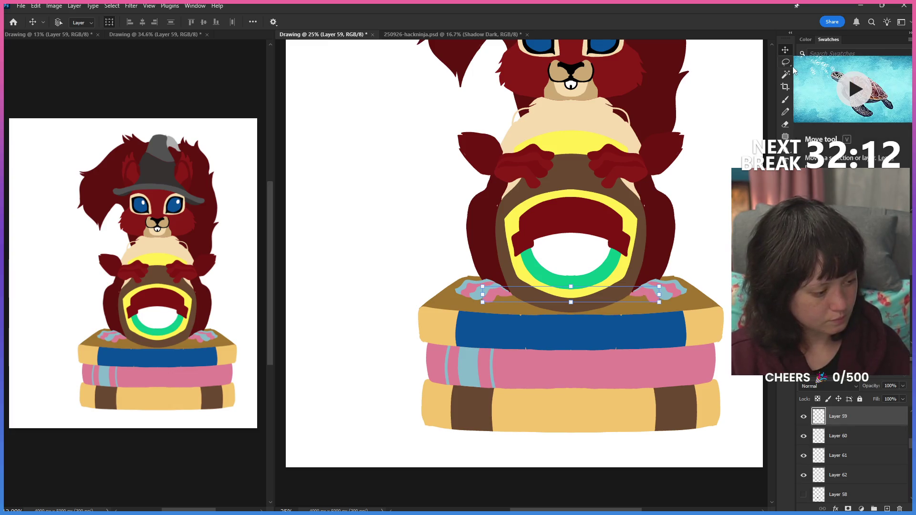
Step: Fill the toe stripes on Layer 59 and the left foot's pink stripes on Layer 61 dark red
{"action": "left_click", "coordinate": [785, 62]}
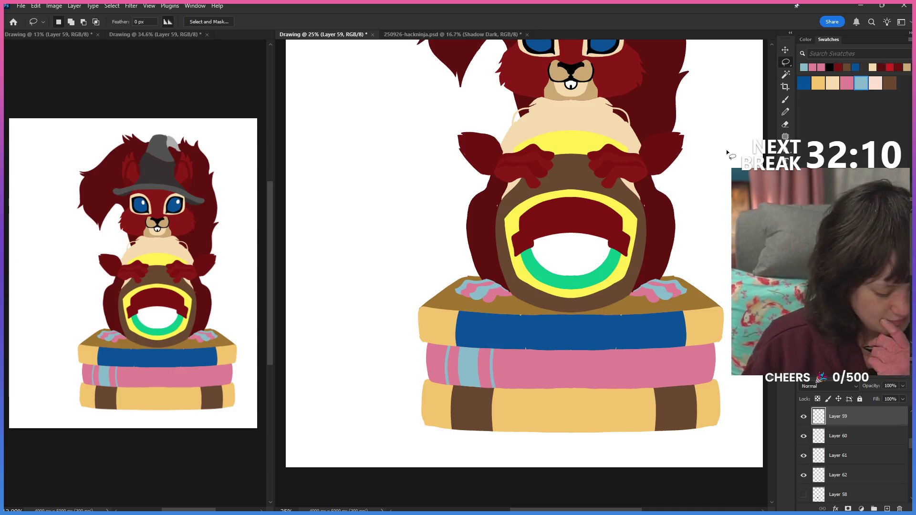
{"action": "left_click", "coordinate": [784, 137]}
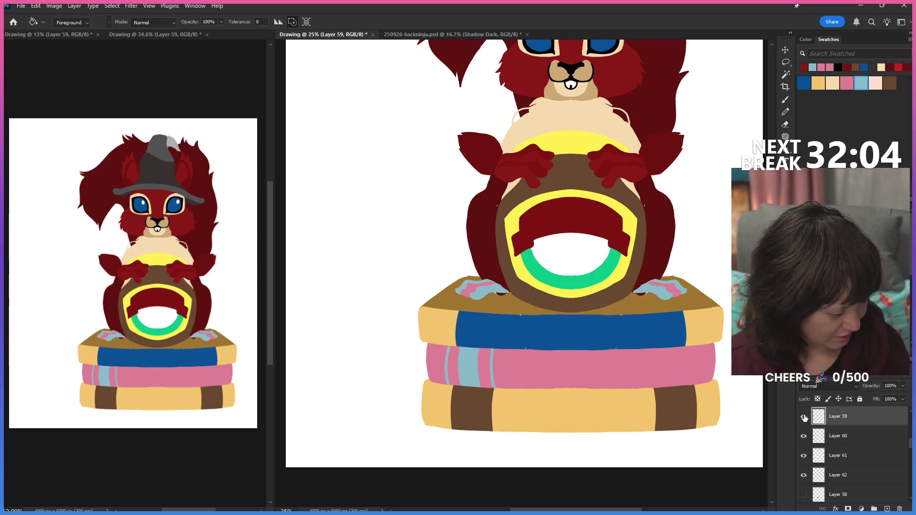
{"action": "left_click", "coordinate": [501, 301]}
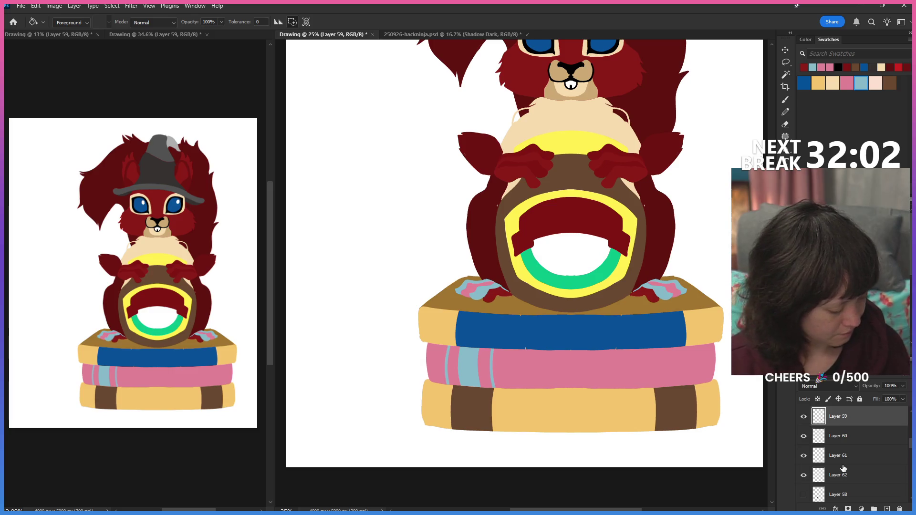
{"action": "key", "text": "alt+bracketleft"}
{"action": "key", "text": "alt+bracketleft"}
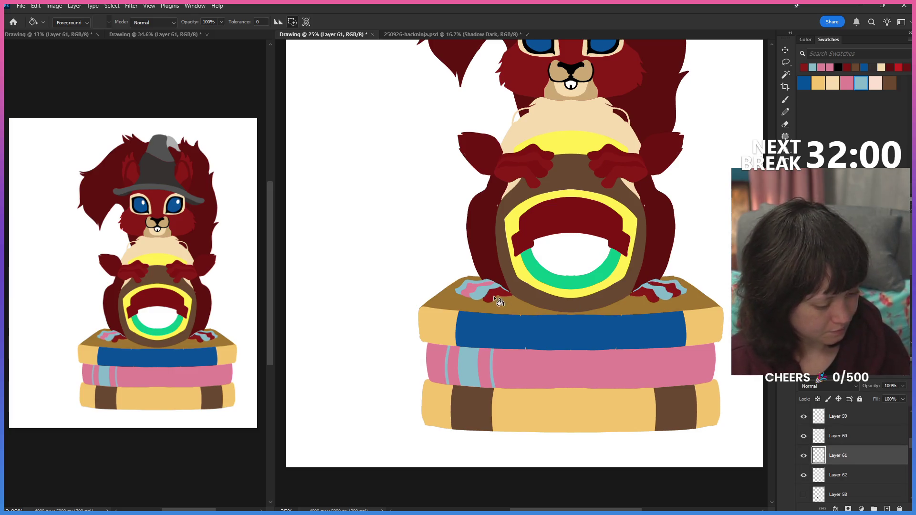
{"action": "left_click", "coordinate": [470, 293]}
Step: Fill the right foot's light-blue stripes on Layers 62 and 60 dark red so both feet are solid
{"action": "key", "text": "alt+bracketleft"}
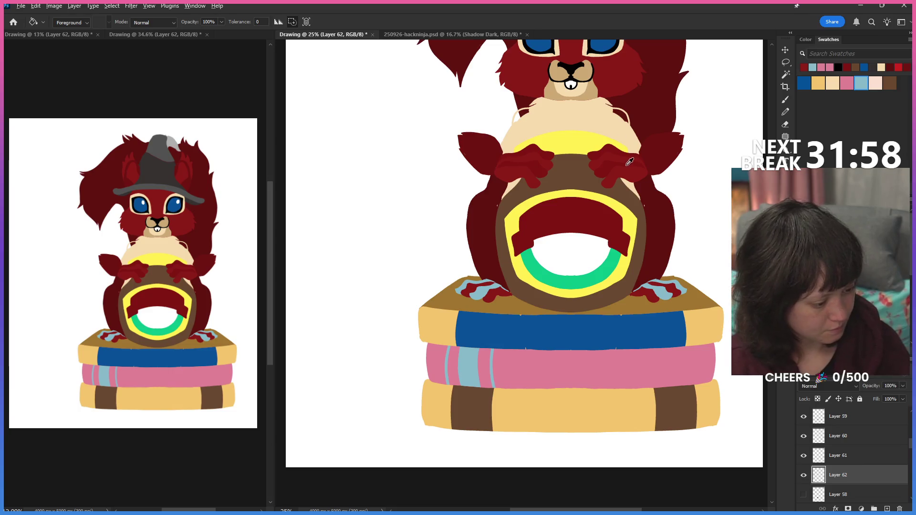
{"action": "left_click", "coordinate": [670, 300]}
{"action": "left_click", "coordinate": [475, 286]}
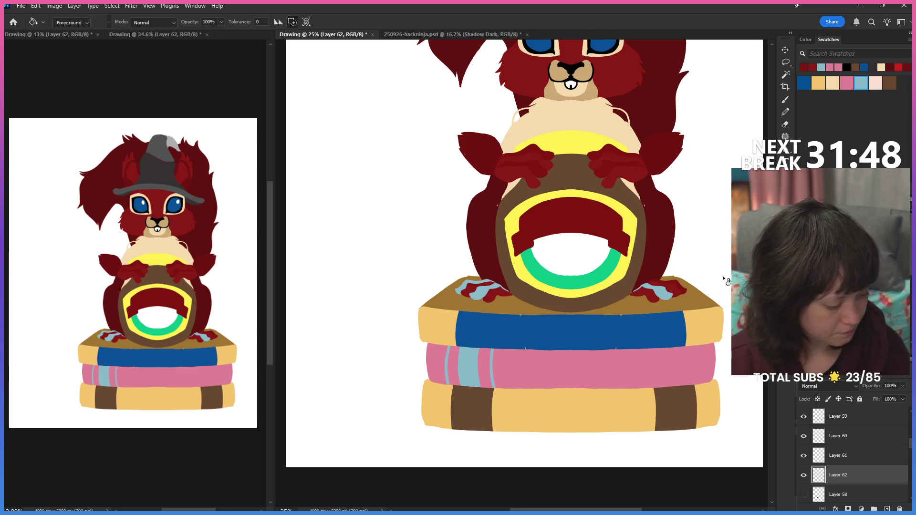
{"action": "left_click", "coordinate": [608, 166]}
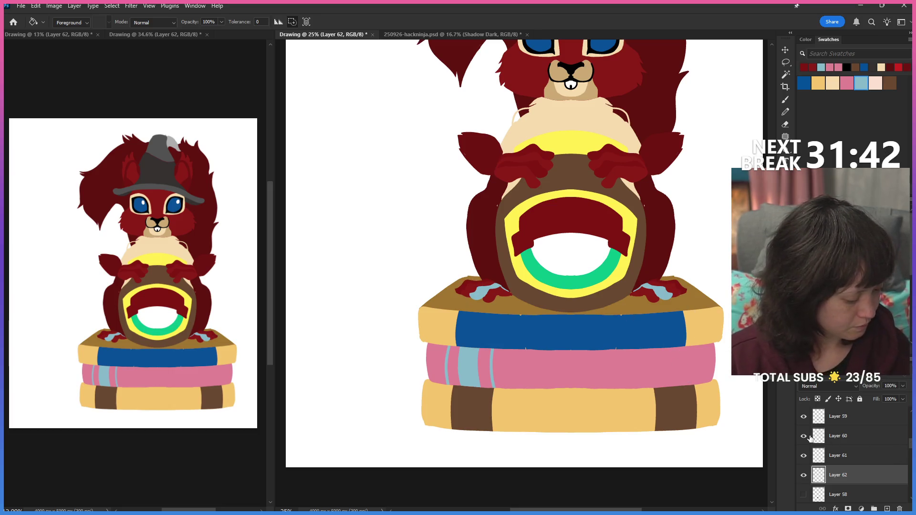
{"action": "left_click", "coordinate": [830, 436]}
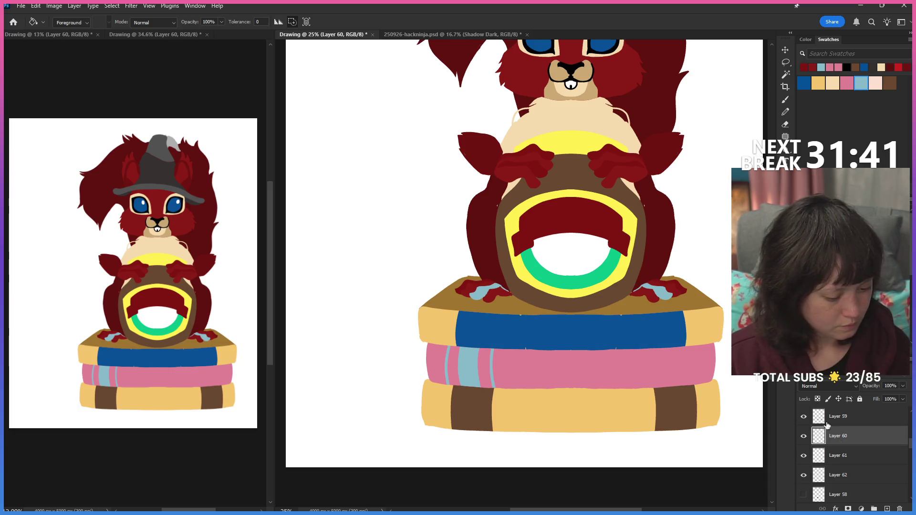
{"action": "left_click", "coordinate": [648, 292]}
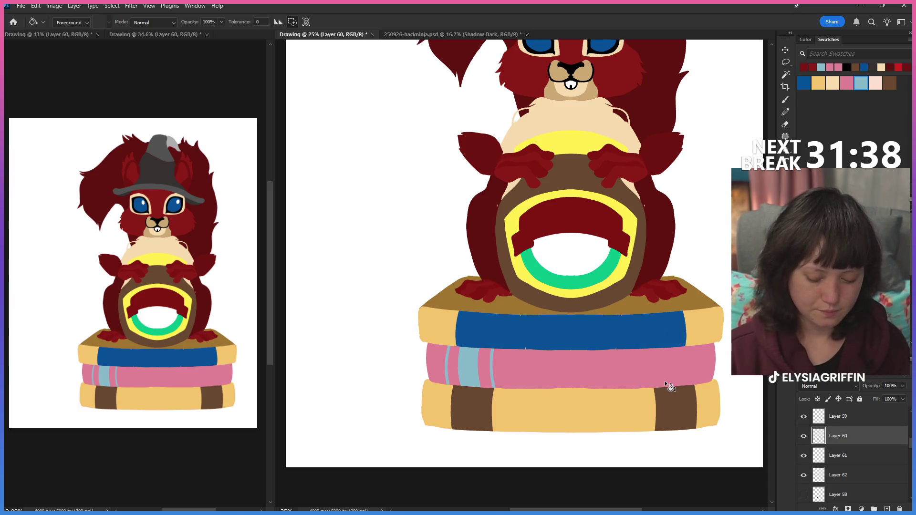
{"action": "scroll", "coordinate": [664, 380], "scroll_direction": "down", "scroll_amount": 1}
{"action": "scroll", "coordinate": [665, 382], "scroll_direction": "down", "scroll_amount": 1}
{"action": "scroll", "coordinate": [665, 380], "scroll_direction": "down", "scroll_amount": 1}
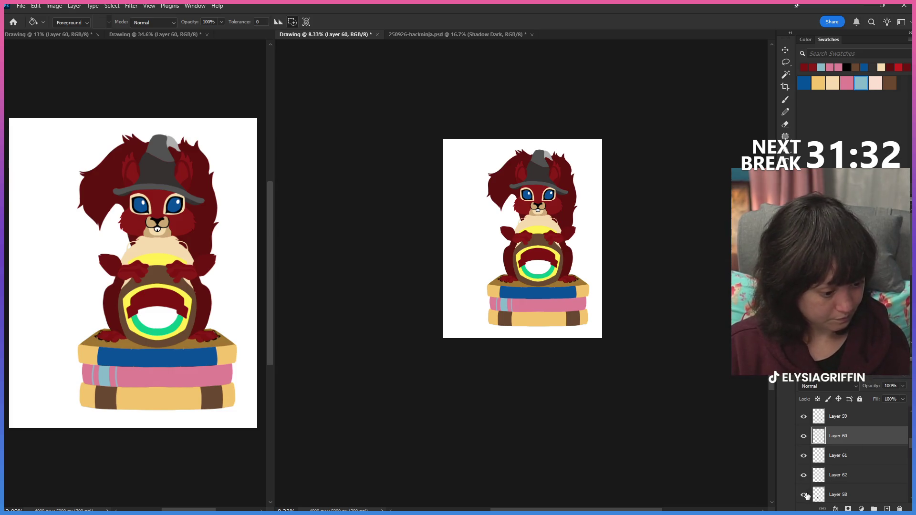
{"action": "scroll", "coordinate": [902, 433], "scroll_direction": "up", "scroll_amount": 1}
{"action": "scroll", "coordinate": [903, 434], "scroll_direction": "up", "scroll_amount": 1}
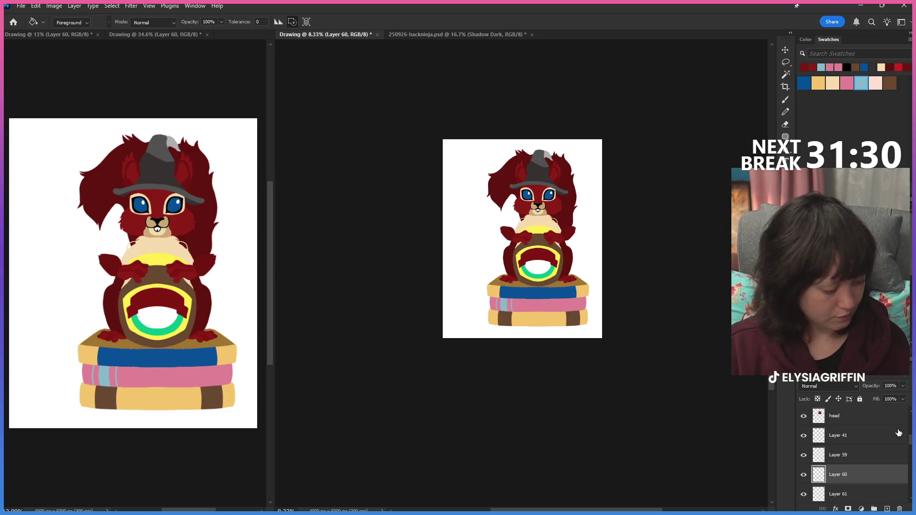
{"action": "left_click_drag", "start_coordinate": [905, 436], "coordinate": [911, 453]}
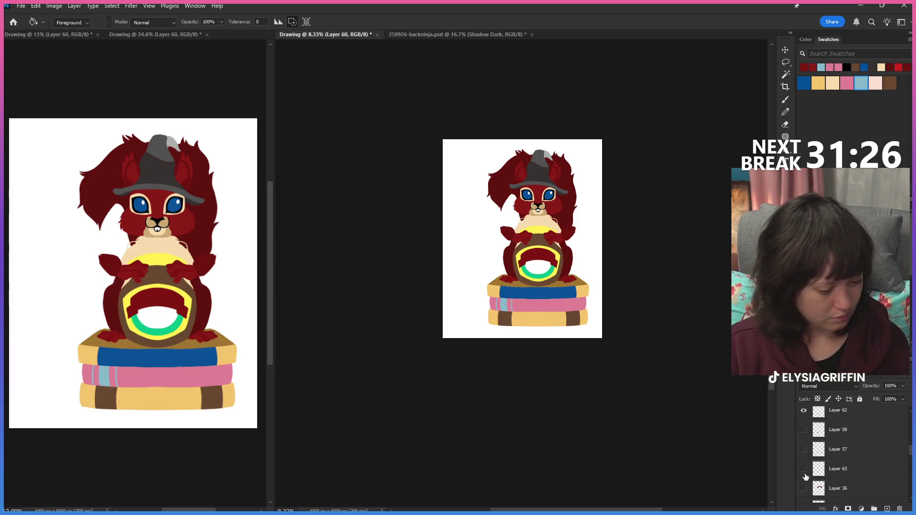
Step: Show Layer 36's arm fur again, zoom in, and ready the Pencil on Layer 35 with symmetry
{"action": "left_click", "coordinate": [803, 488]}
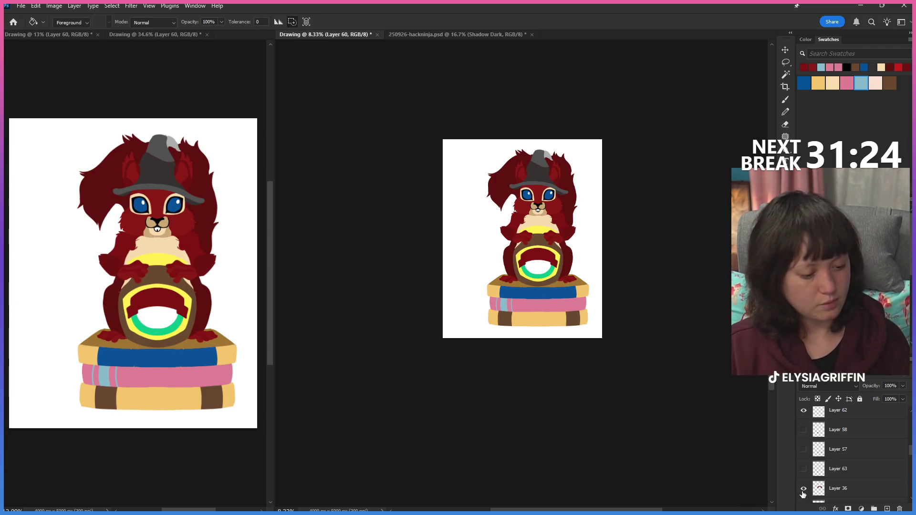
{"action": "key", "text": "ctrl+equal"}
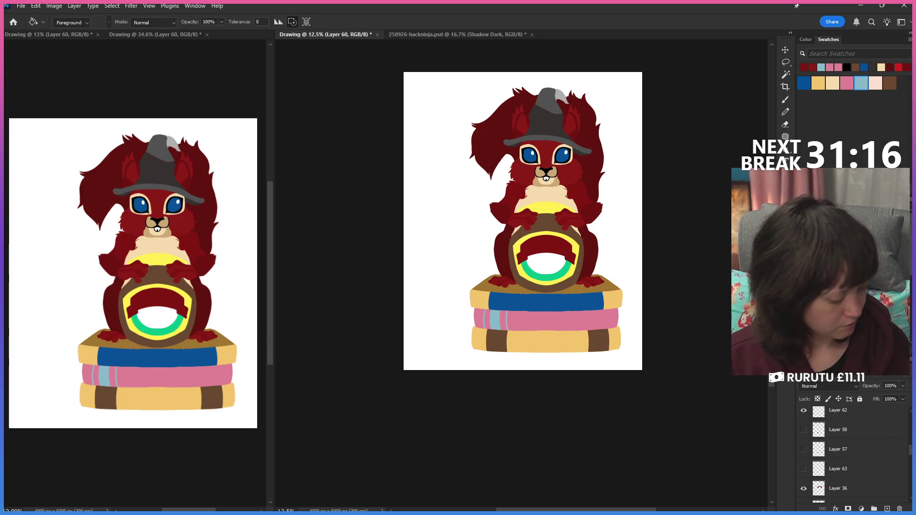
{"action": "scroll", "coordinate": [850, 454], "scroll_direction": "up", "scroll_amount": 2}
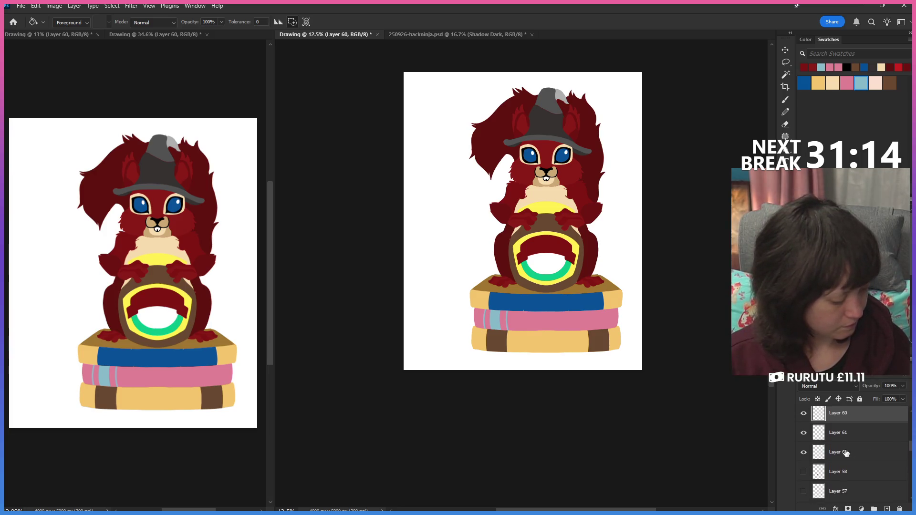
{"action": "scroll", "coordinate": [886, 464], "scroll_direction": "down", "scroll_amount": 3}
{"action": "scroll", "coordinate": [886, 464], "scroll_direction": "down", "scroll_amount": 3}
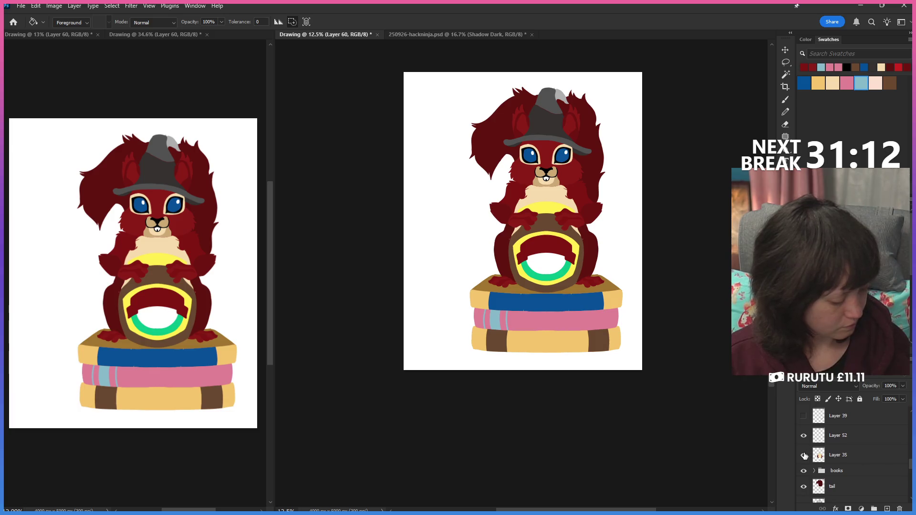
{"action": "left_click", "coordinate": [837, 455]}
{"action": "left_click", "coordinate": [785, 112]}
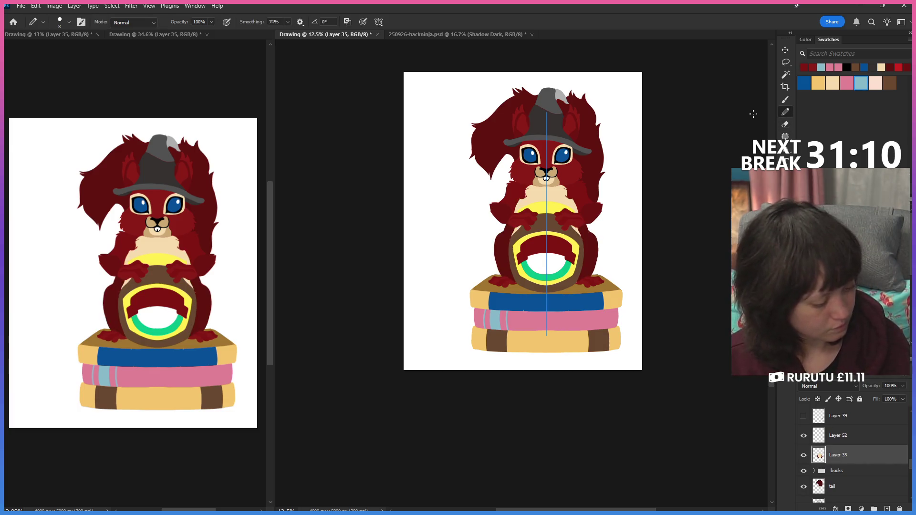
Step: Paint dark red along both arm edges on Layer 35 with a larger mirrored pencil
{"action": "left_click", "coordinate": [585, 229]}
{"action": "key", "text": "bracketright"}
{"action": "key", "text": "bracketright"}
{"action": "key", "text": "bracketright"}
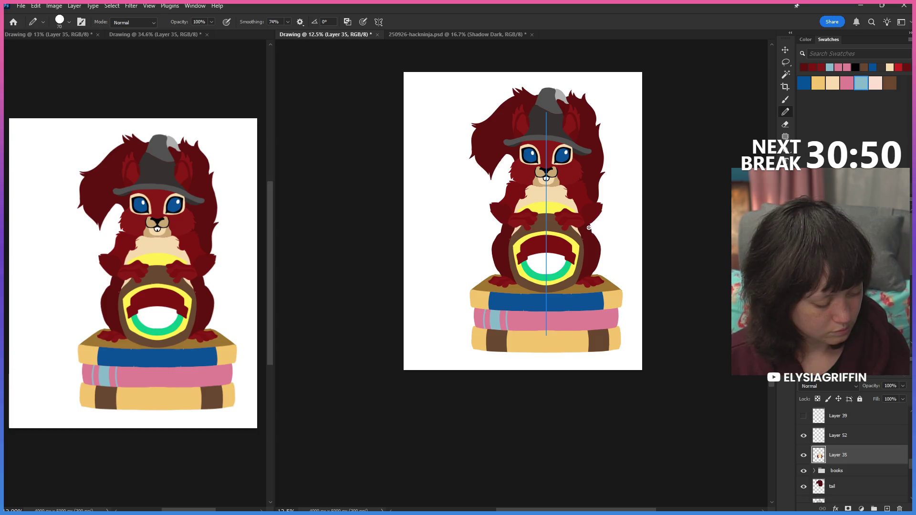
{"action": "left_click_drag", "start_coordinate": [597, 232], "coordinate": [598, 259]}
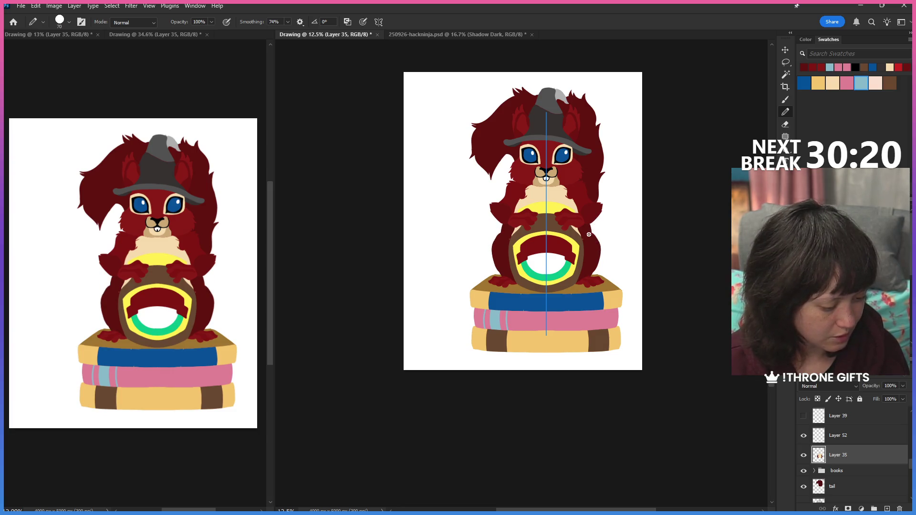
{"action": "mouse_move", "coordinate": [591, 238]}
{"action": "left_mouse_down"}
{"action": "mouse_move", "coordinate": [591, 231]}
{"action": "mouse_move", "coordinate": [599, 258]}
{"action": "left_mouse_up"}
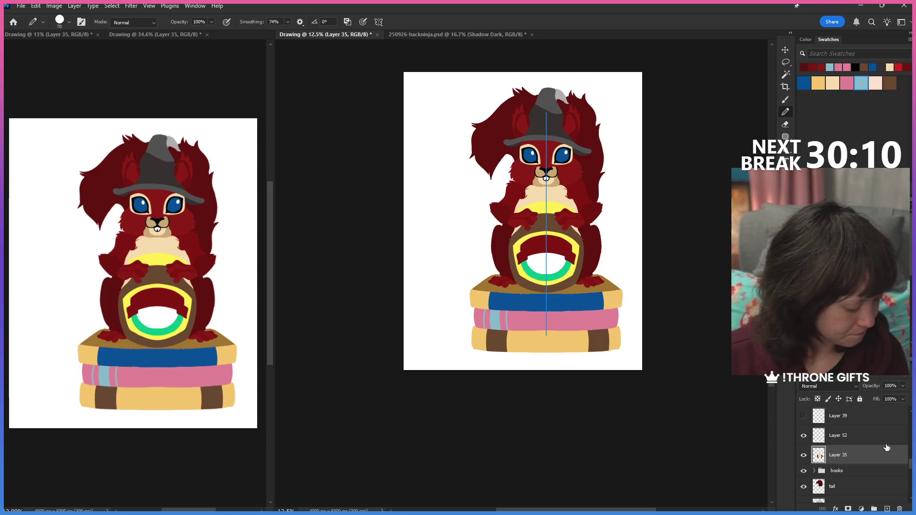
{"action": "scroll", "coordinate": [890, 469], "scroll_direction": "up", "scroll_amount": 2}
{"action": "left_click_drag", "start_coordinate": [911, 462], "coordinate": [911, 443]}
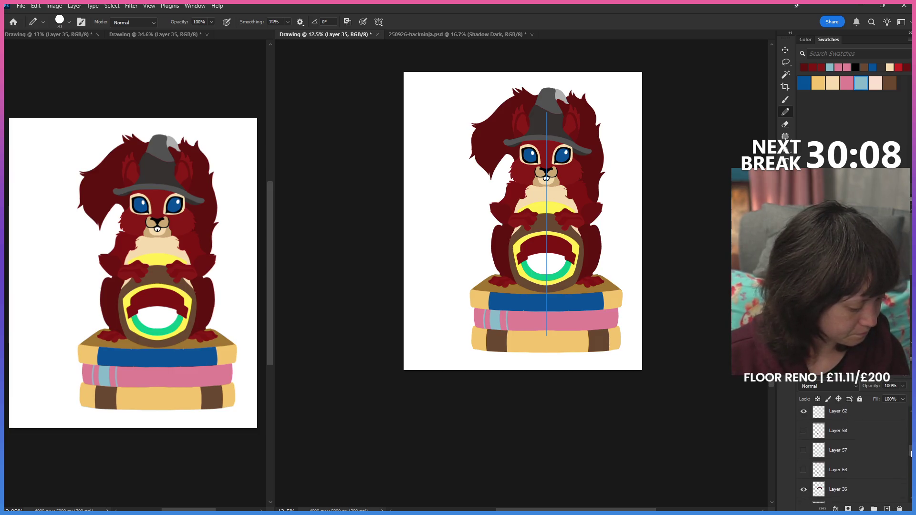
Step: Add empty Layer 64 under head, return to Layer 35 and zoom in on the paws and books
{"action": "left_click", "coordinate": [858, 438]}
{"action": "left_click", "coordinate": [886, 509]}
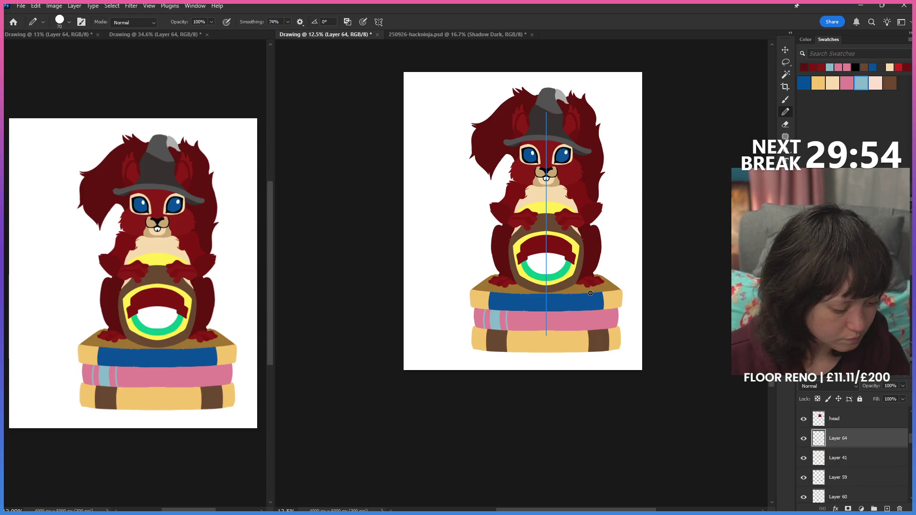
{"action": "scroll", "coordinate": [851, 451], "scroll_direction": "down", "scroll_amount": 5}
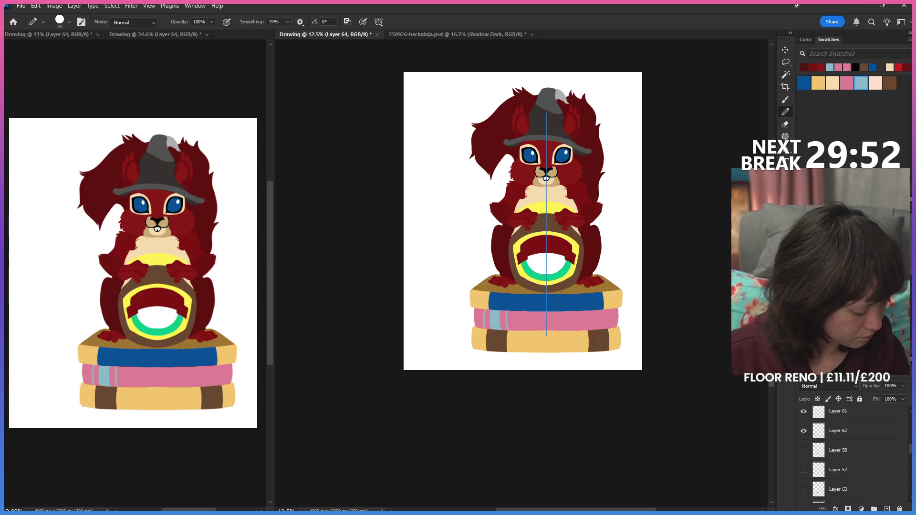
{"action": "scroll", "coordinate": [842, 465], "scroll_direction": "down", "scroll_amount": 2}
{"action": "scroll", "coordinate": [841, 465], "scroll_direction": "down", "scroll_amount": 1}
{"action": "scroll", "coordinate": [843, 465], "scroll_direction": "down", "scroll_amount": 2}
{"action": "left_click", "coordinate": [842, 469]}
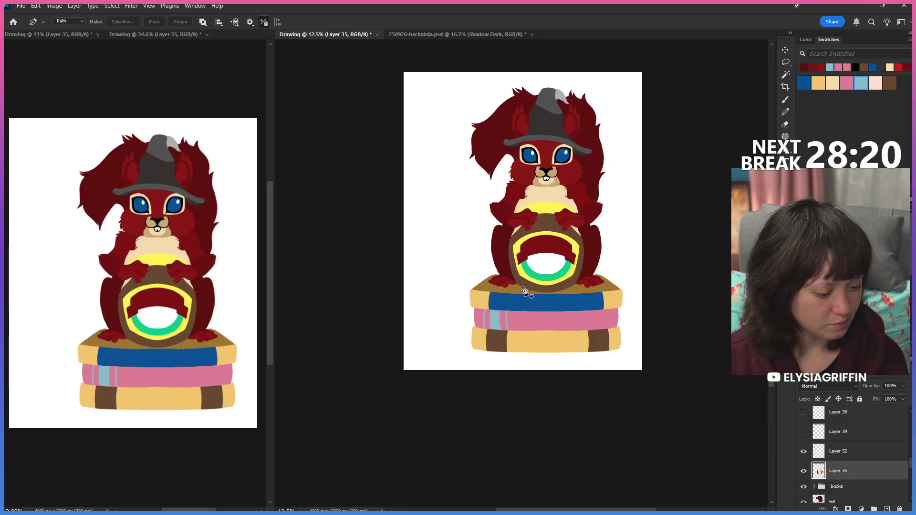
{"action": "key", "text": "z"}
{"action": "left_click", "coordinate": [580, 270]}
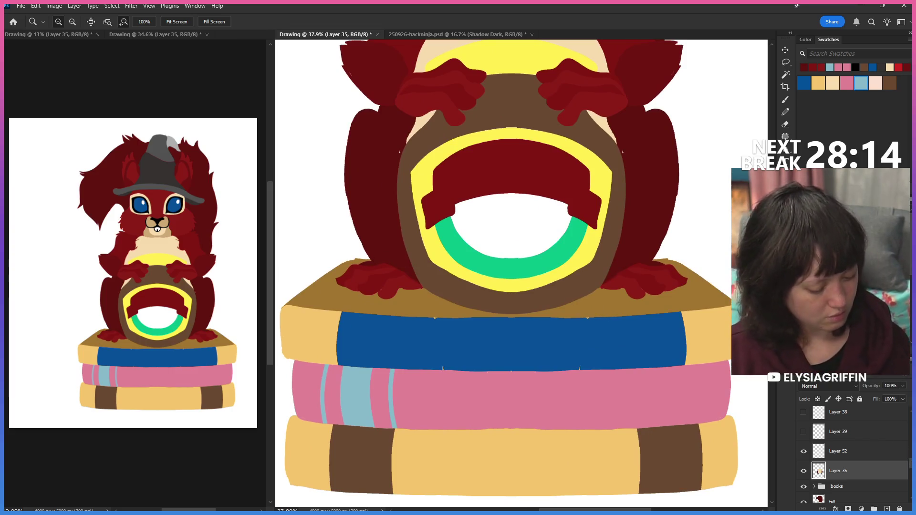
{"action": "scroll", "coordinate": [911, 463], "scroll_direction": "up", "scroll_amount": 2}
{"action": "scroll", "coordinate": [911, 462], "scroll_direction": "down", "scroll_amount": 5}
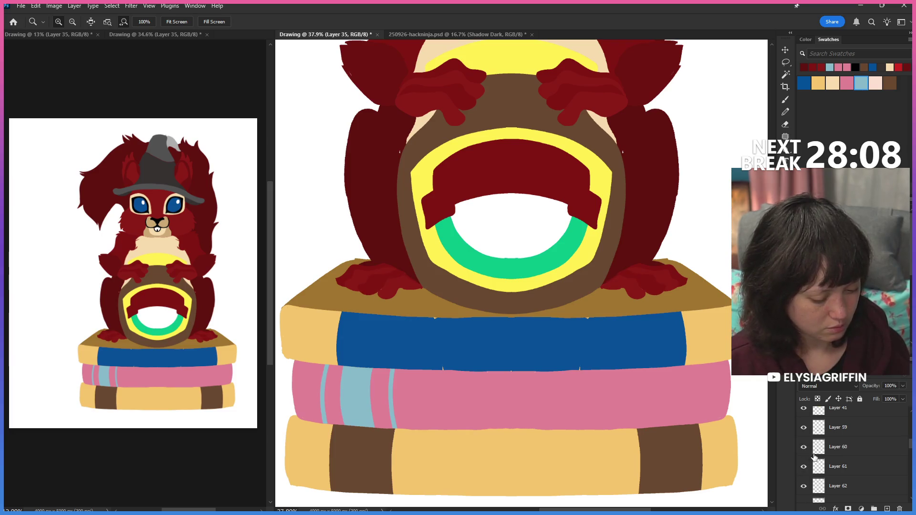
Step: Inspect Layers 60, 41, 61 and 62 to find the cyan paw pads, ending on Layer 62 with the Eraser
{"action": "left_click", "coordinate": [834, 447]}
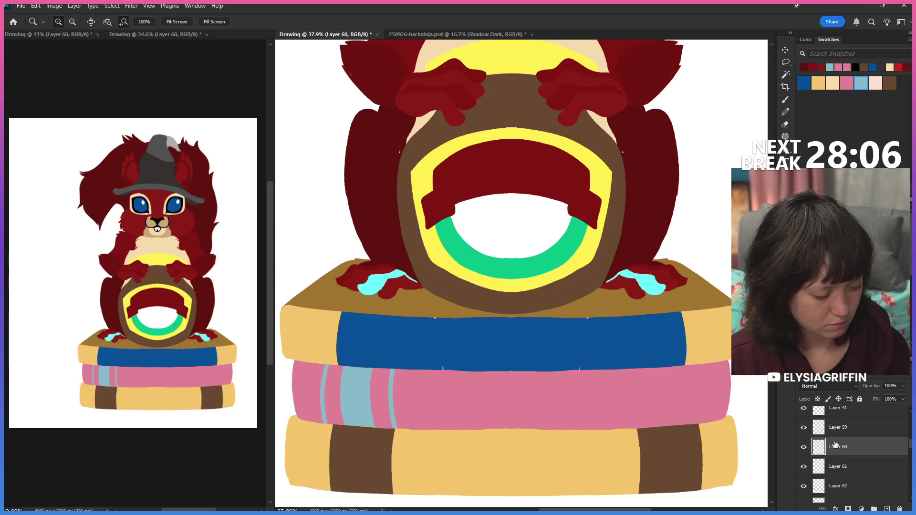
{"action": "left_click", "coordinate": [839, 412]}
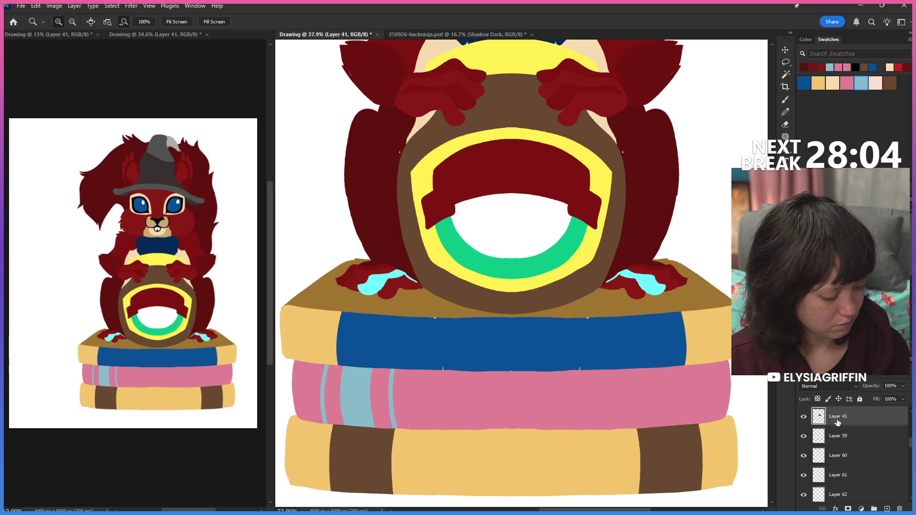
{"action": "left_click", "coordinate": [834, 438]}
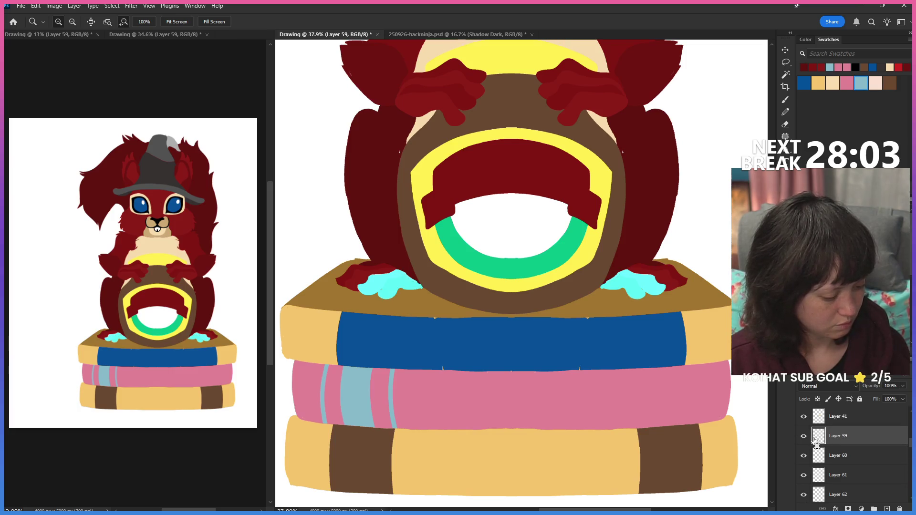
{"action": "left_click", "coordinate": [836, 477]}
{"action": "left_click", "coordinate": [834, 494]}
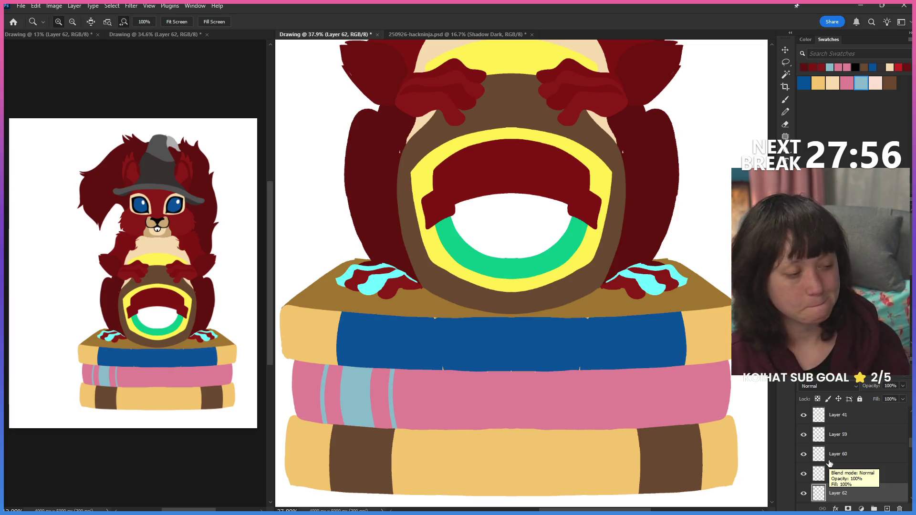
{"action": "left_click", "coordinate": [786, 124]}
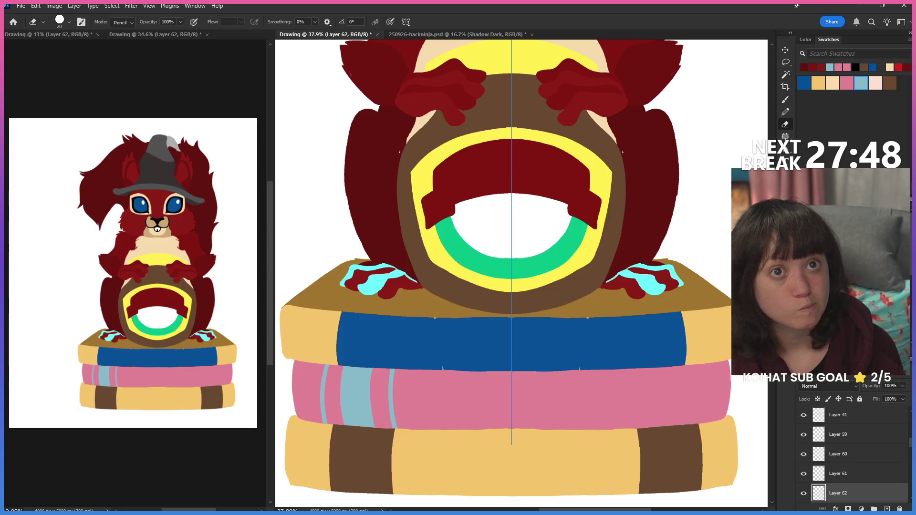
Step: Toggle Layer 61's claw marks off and on and check Layers 62 and 60
{"action": "left_click", "coordinate": [823, 474]}
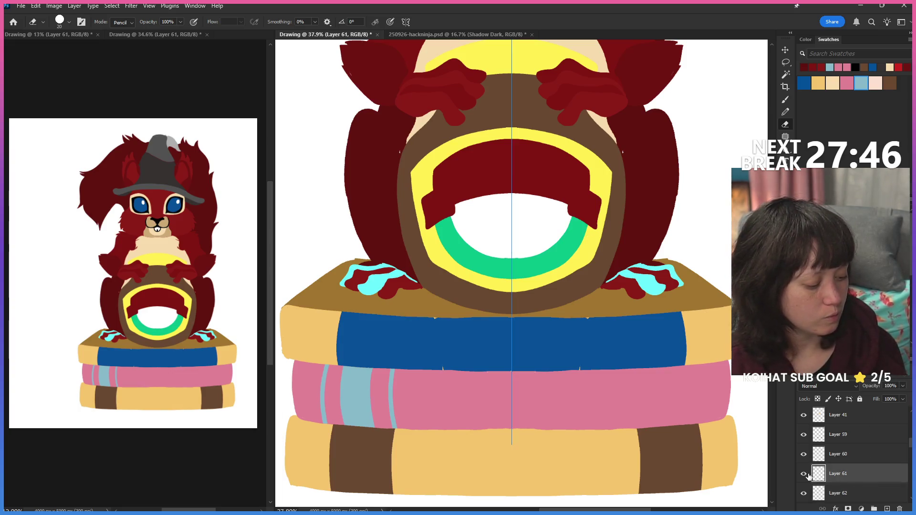
{"action": "left_click", "coordinate": [803, 474]}
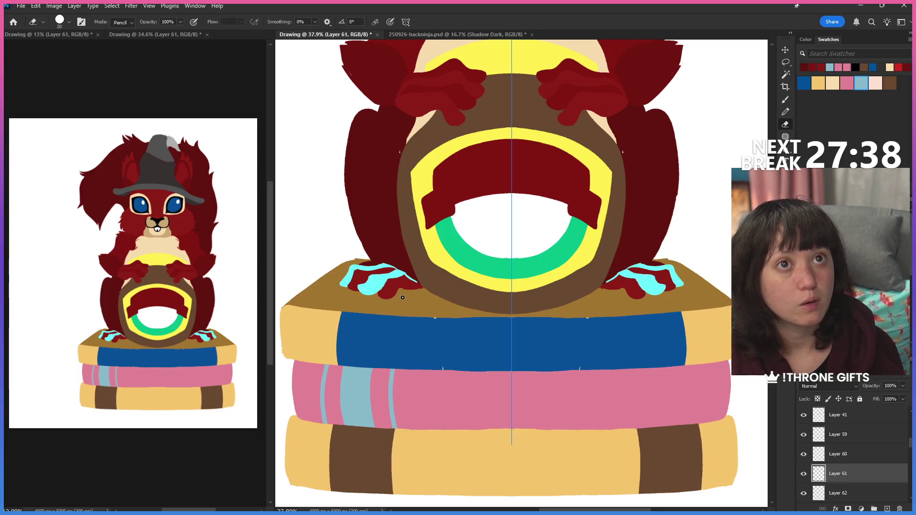
{"action": "scroll", "coordinate": [818, 461], "scroll_direction": "down", "scroll_amount": 2}
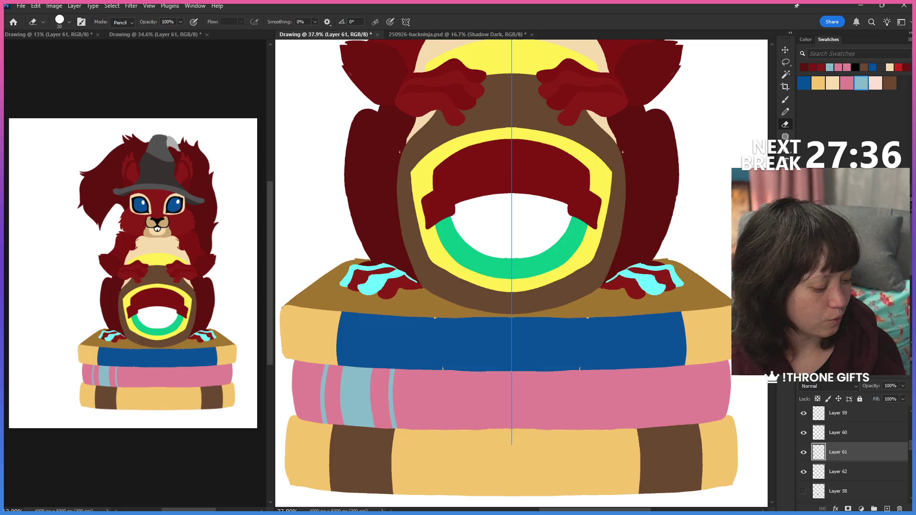
{"action": "left_click", "coordinate": [818, 462]}
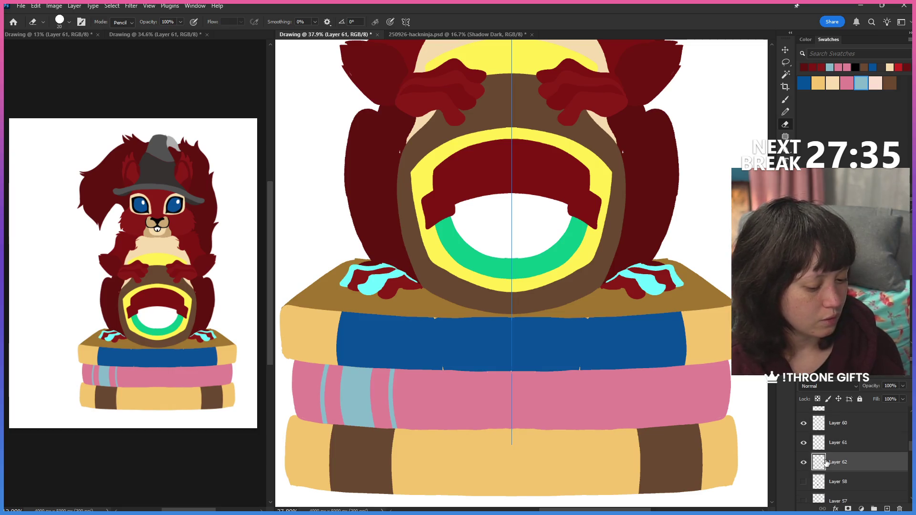
{"action": "left_click", "coordinate": [807, 423]}
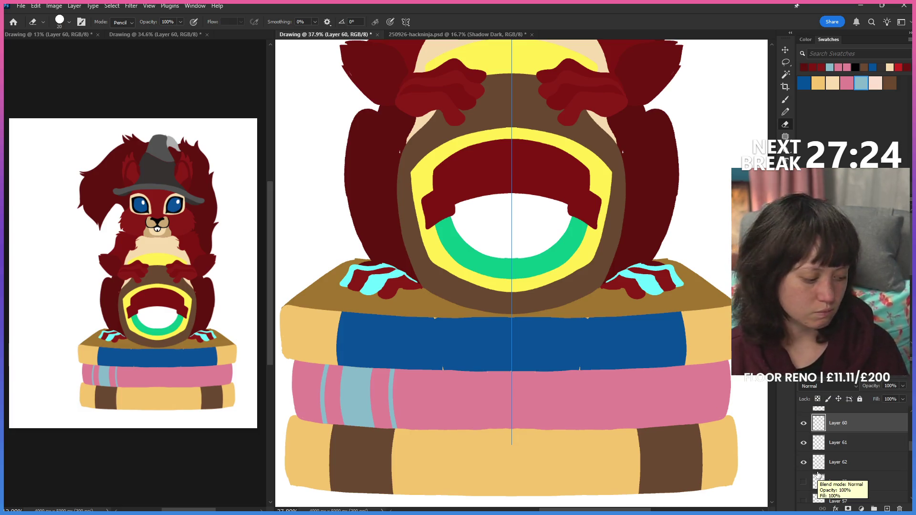
{"action": "scroll", "coordinate": [910, 419], "scroll_direction": "down", "scroll_amount": 3}
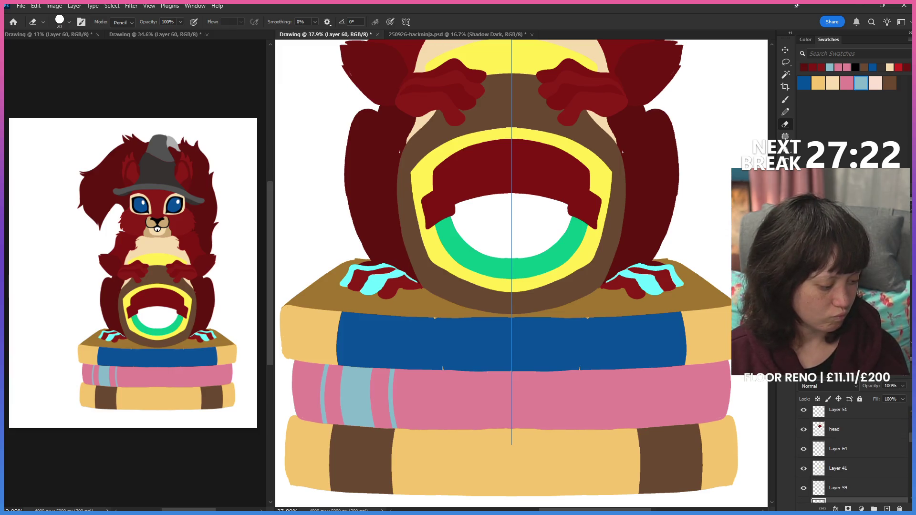
{"action": "scroll", "coordinate": [832, 452], "scroll_direction": "down", "scroll_amount": 2}
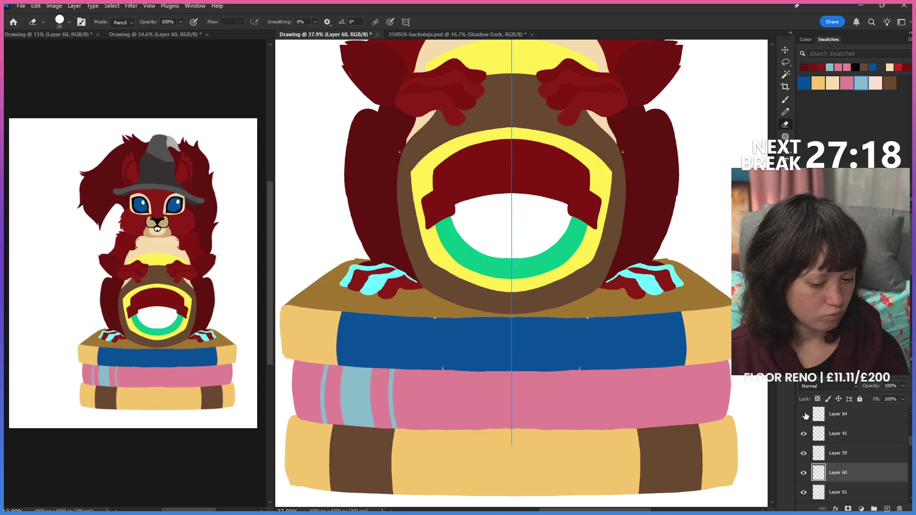
Step: Create empty Layers 65 and 66 above Layer 59 and ready the brush on Layer 66
{"action": "left_click", "coordinate": [821, 437]}
{"action": "left_click", "coordinate": [803, 454]}
{"action": "left_click", "coordinate": [886, 508]}
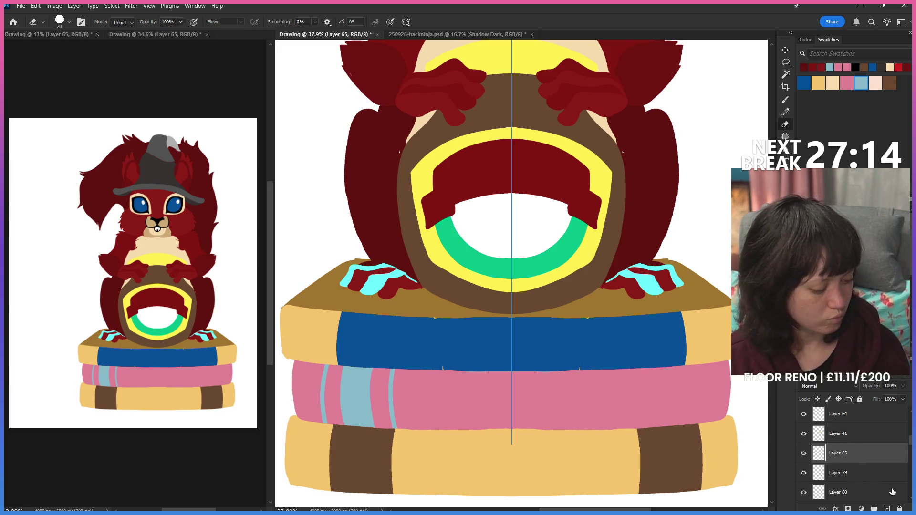
{"action": "left_click", "coordinate": [886, 508]}
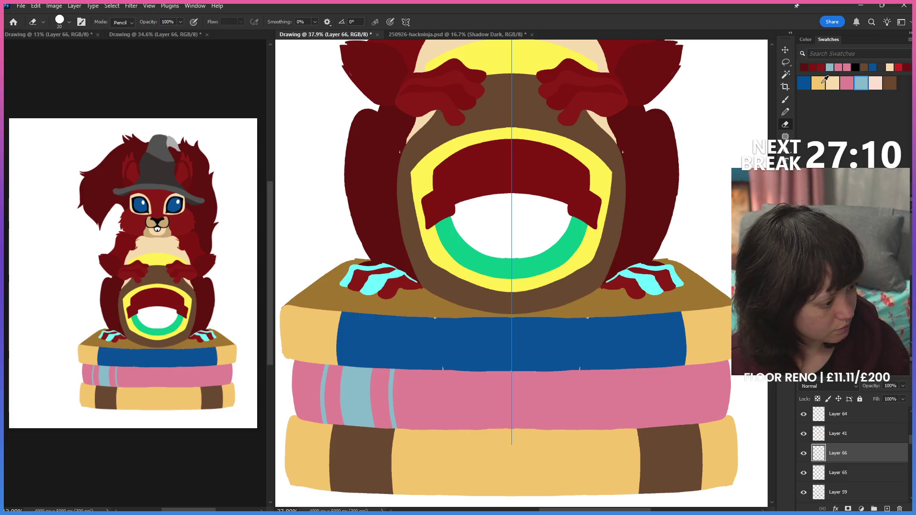
{"action": "left_click", "coordinate": [787, 113]}
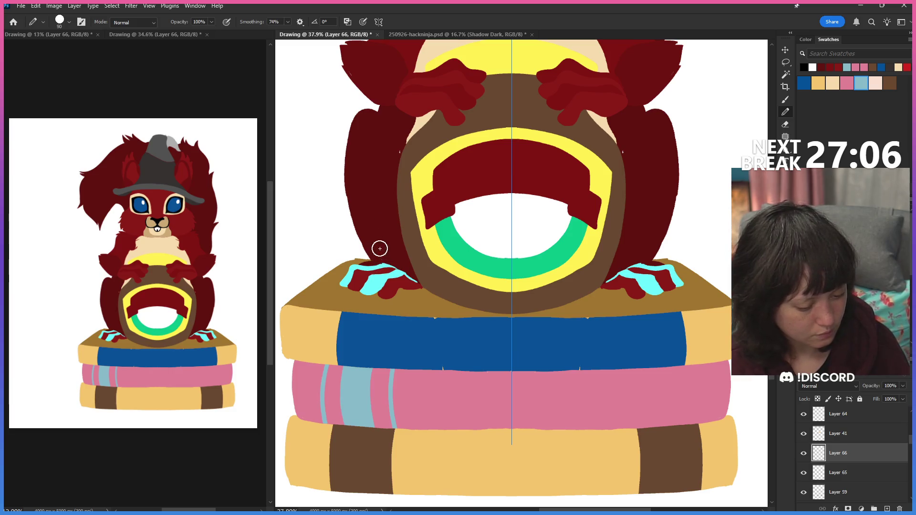
Step: Brush mirrored black oval outlines and claw marks around both paws, redoing the first stroke
{"action": "mouse_move", "coordinate": [378, 263]}
{"action": "left_mouse_down"}
{"action": "mouse_move", "coordinate": [402, 295]}
{"action": "mouse_move", "coordinate": [395, 299]}
{"action": "left_mouse_up"}
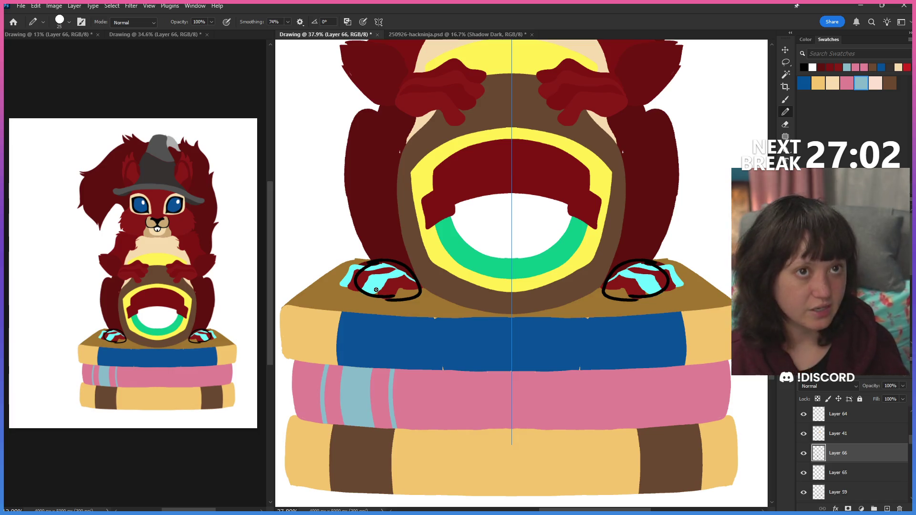
{"action": "key", "text": "ctrl+z"}
{"action": "key", "text": "ctrl+z"}
{"action": "mouse_move", "coordinate": [652, 259]}
{"action": "left_mouse_down"}
{"action": "mouse_move", "coordinate": [626, 294]}
{"action": "mouse_move", "coordinate": [639, 297]}
{"action": "mouse_move", "coordinate": [644, 264]}
{"action": "mouse_move", "coordinate": [651, 306]}
{"action": "mouse_move", "coordinate": [647, 293]}
{"action": "left_mouse_up"}
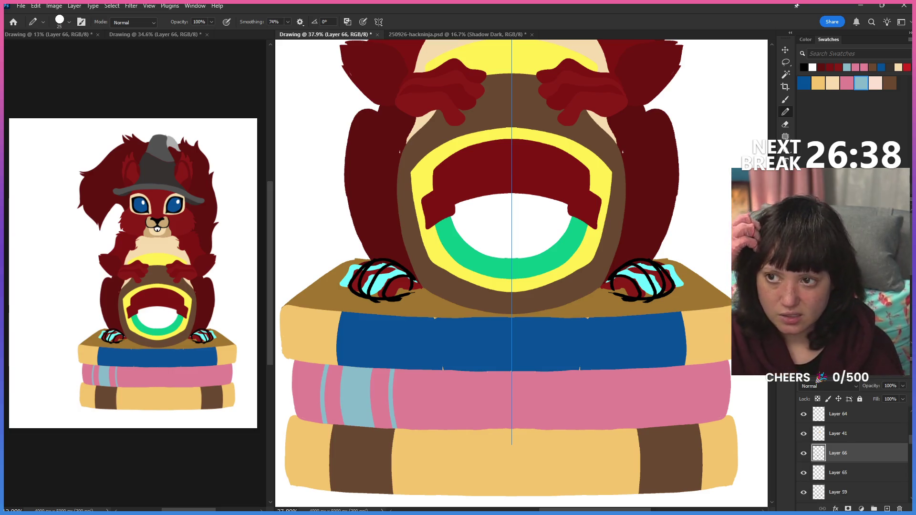
{"action": "left_click_drag", "start_coordinate": [400, 289], "coordinate": [406, 273]}
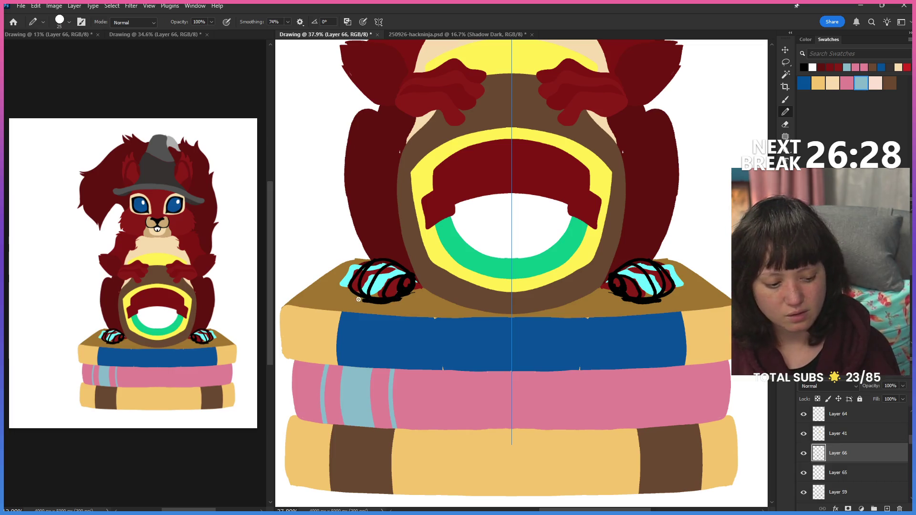
{"action": "mouse_move", "coordinate": [353, 293]}
{"action": "left_mouse_down"}
{"action": "mouse_move", "coordinate": [395, 300]}
{"action": "mouse_move", "coordinate": [419, 273]}
{"action": "left_mouse_up"}
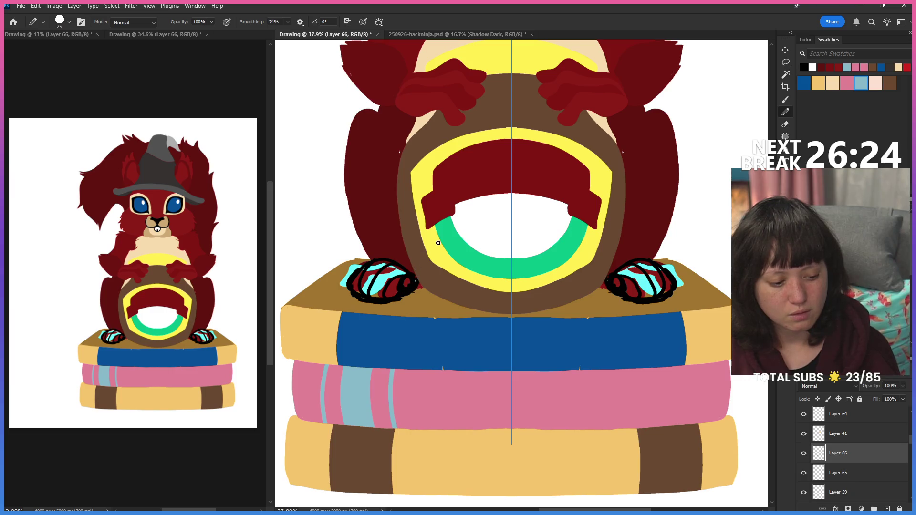
Step: Erase the outline along the paws' inner edges and return to the brush
{"action": "key", "text": "e"}
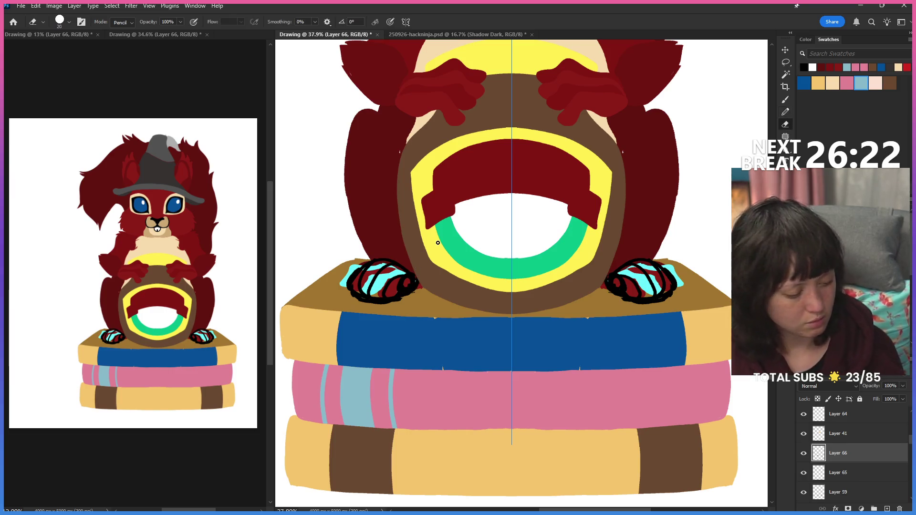
{"action": "left_click_drag", "start_coordinate": [614, 288], "coordinate": [647, 270]}
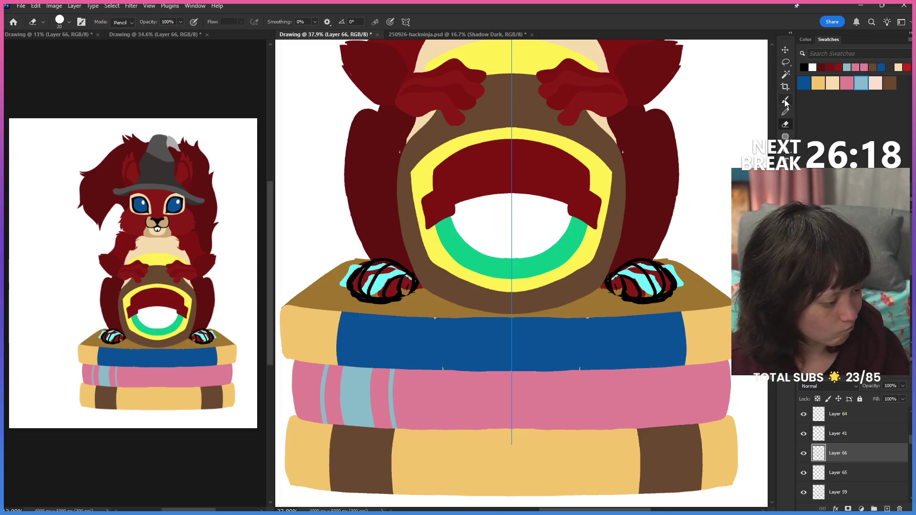
{"action": "key", "text": "b"}
{"action": "key", "text": "i"}
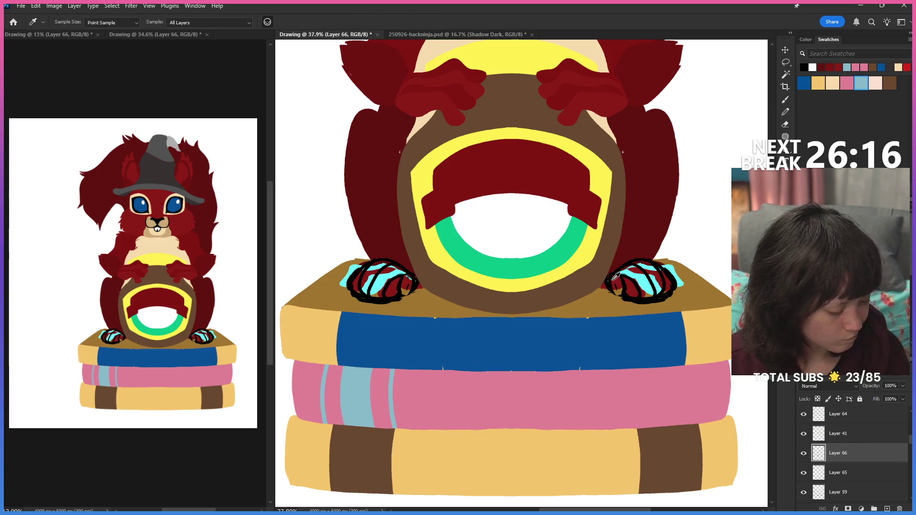
Step: Add a small dark mirrored stroke on both paws with the brush
{"action": "key", "text": "b"}
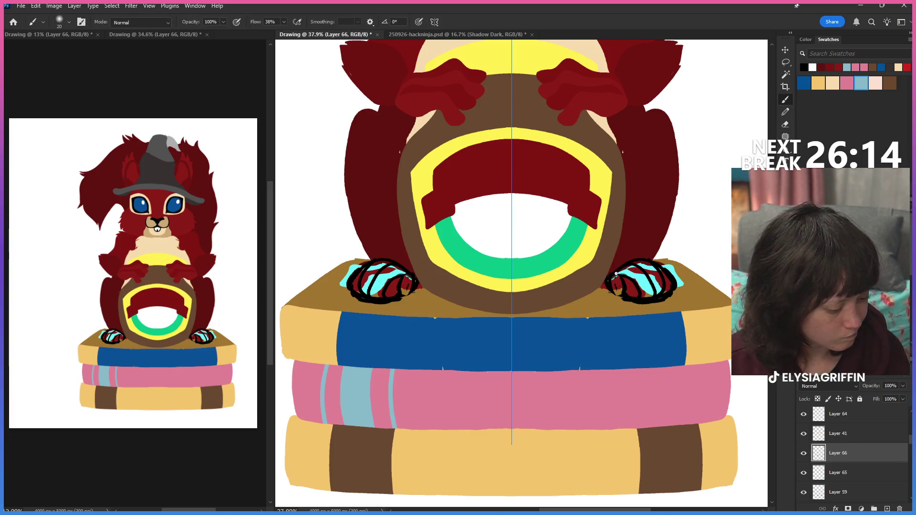
{"action": "mouse_move", "coordinate": [625, 292]}
{"action": "left_mouse_down"}
{"action": "mouse_move", "coordinate": [620, 300]}
{"action": "mouse_move", "coordinate": [642, 301]}
{"action": "left_mouse_up"}
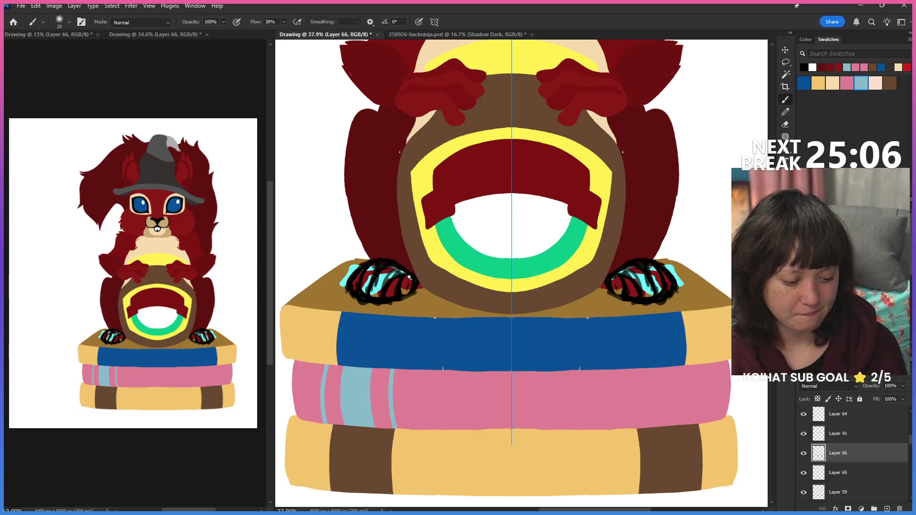
Step: Hide the cyan paw sketch layers (60–62) so only the black paw strokes show
{"action": "left_click", "coordinate": [802, 473]}
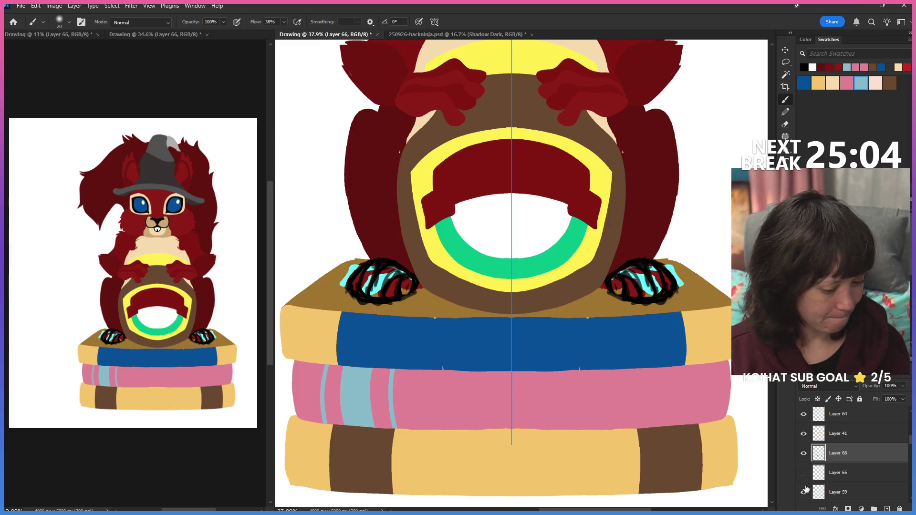
{"action": "left_click", "coordinate": [803, 492]}
{"action": "scroll", "coordinate": [821, 455], "scroll_direction": "down", "scroll_amount": 3}
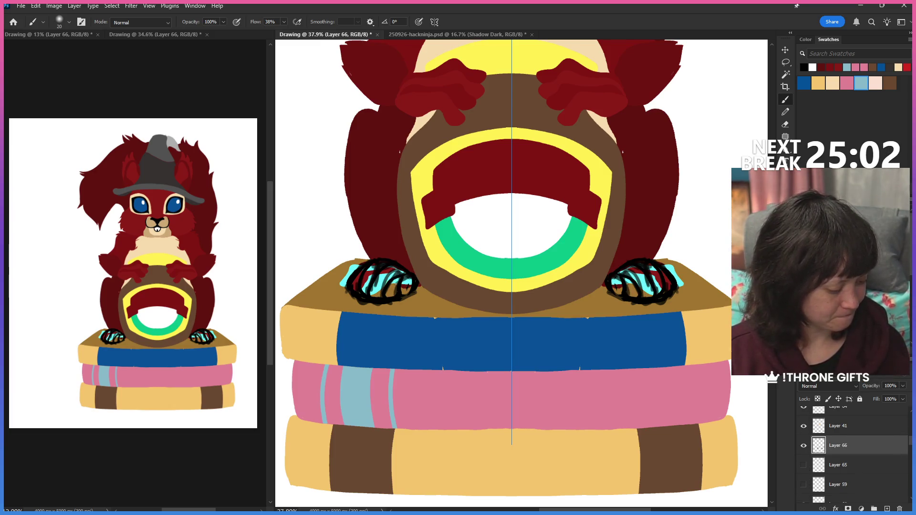
{"action": "left_click", "coordinate": [803, 454]}
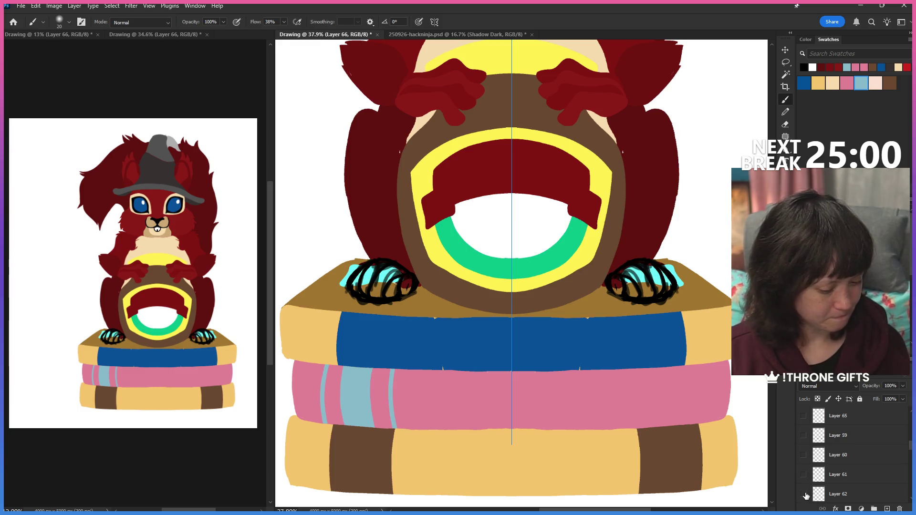
{"action": "left_click_drag", "start_coordinate": [803, 454], "coordinate": [807, 493]}
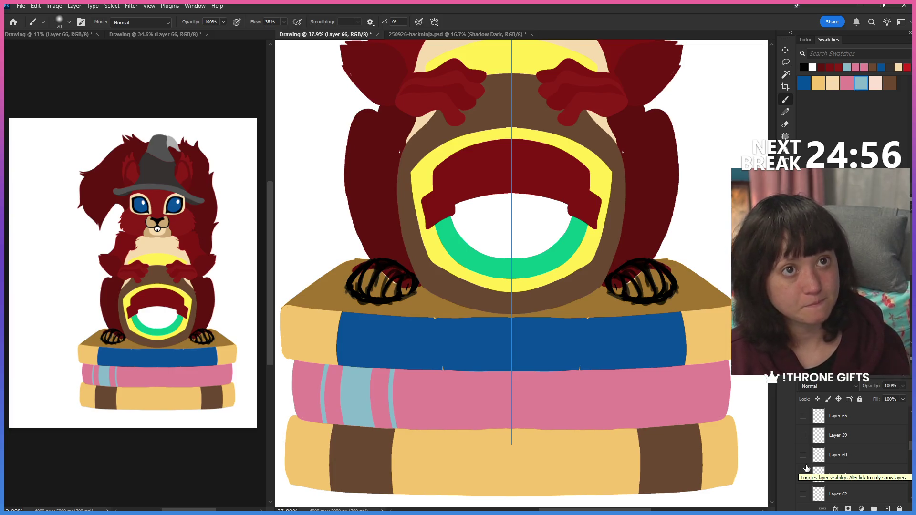
{"action": "scroll", "coordinate": [852, 451], "scroll_direction": "up", "scroll_amount": 3}
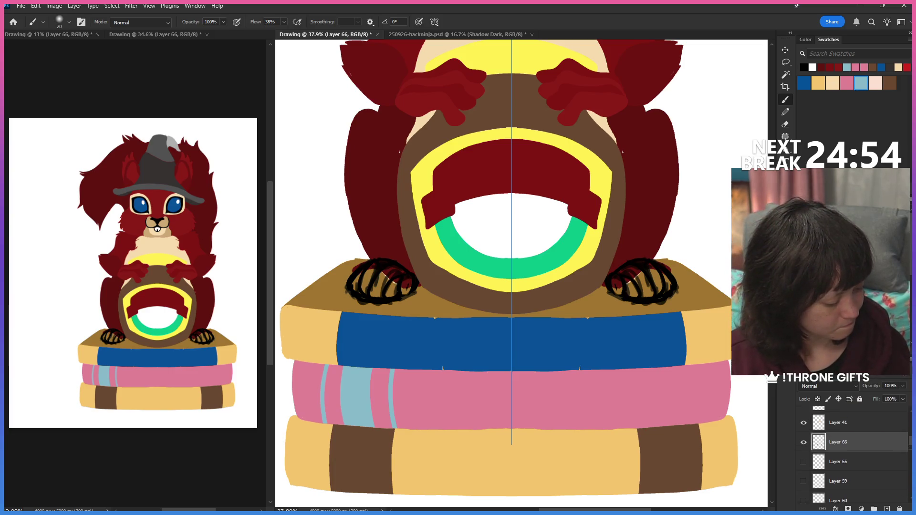
{"action": "left_click", "coordinate": [803, 458]}
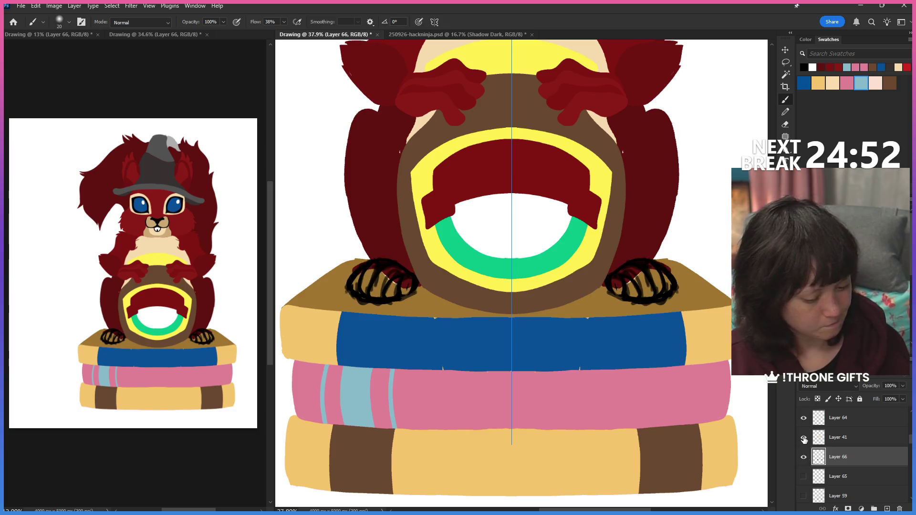
Step: Erase stray black strokes on the paws with the Eraser, then return to the Brush
{"action": "key", "text": "e"}
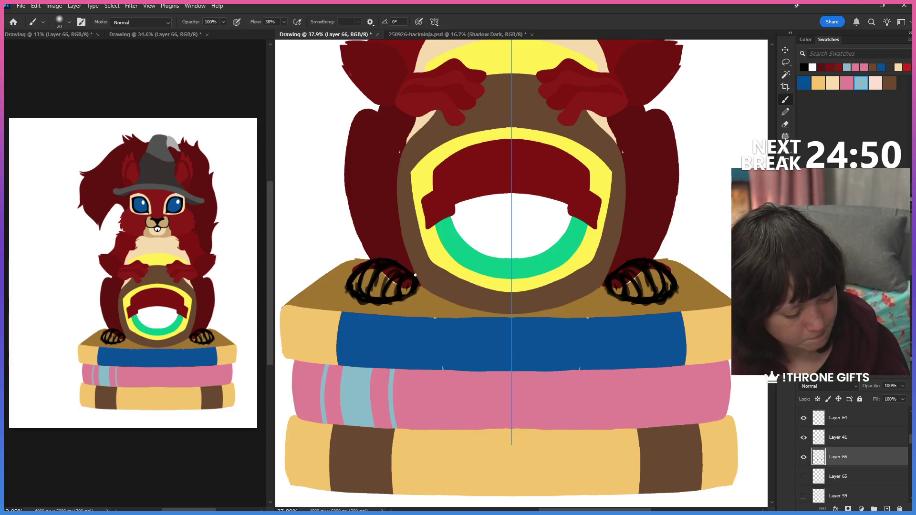
{"action": "left_click_drag", "start_coordinate": [408, 281], "coordinate": [411, 283]}
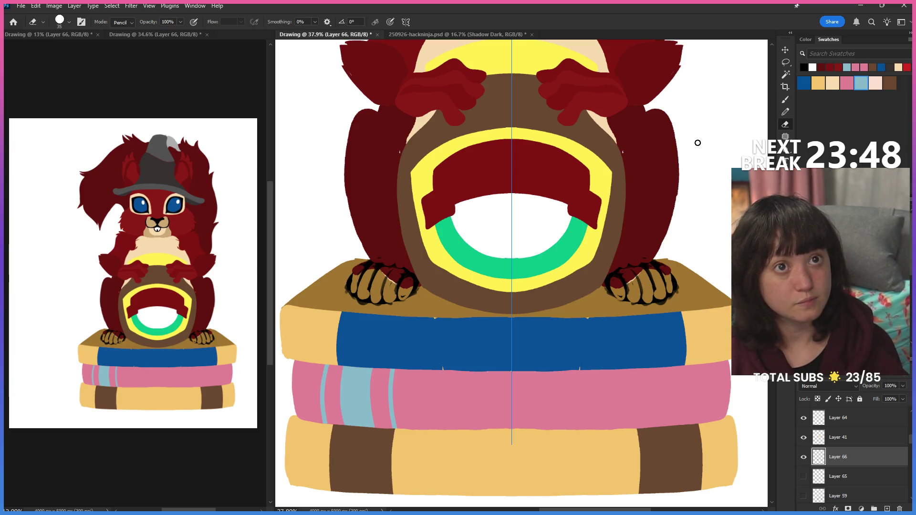
{"action": "left_click", "coordinate": [785, 104]}
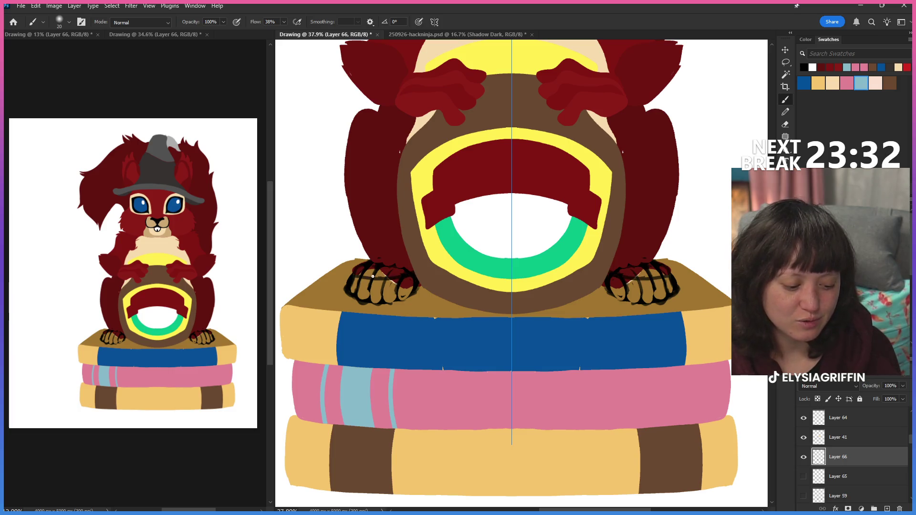
Step: Brush mirrored black claw lines and small dark marks on both paws, then view the whole drawing
{"action": "mouse_move", "coordinate": [407, 274]}
{"action": "left_mouse_down"}
{"action": "mouse_move", "coordinate": [395, 273]}
{"action": "mouse_move", "coordinate": [394, 292]}
{"action": "mouse_move", "coordinate": [397, 285]}
{"action": "left_mouse_up"}
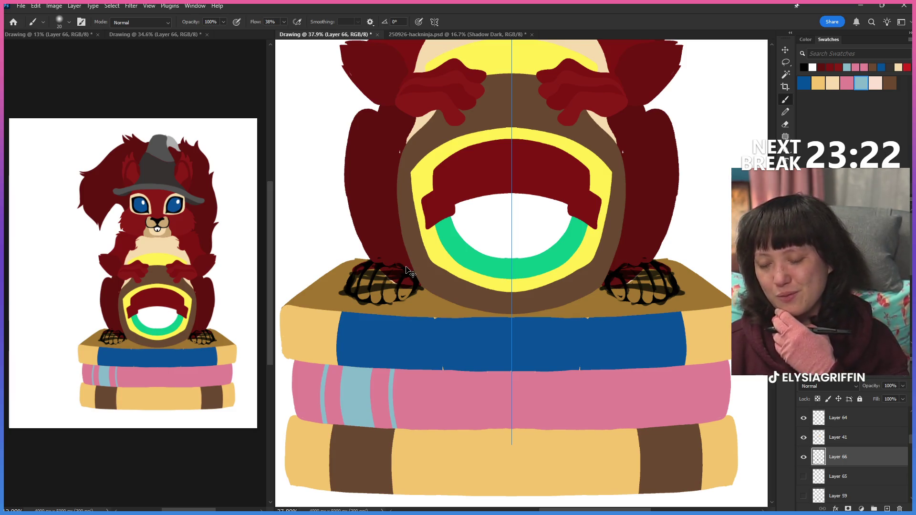
{"action": "key", "text": "ctrl+z"}
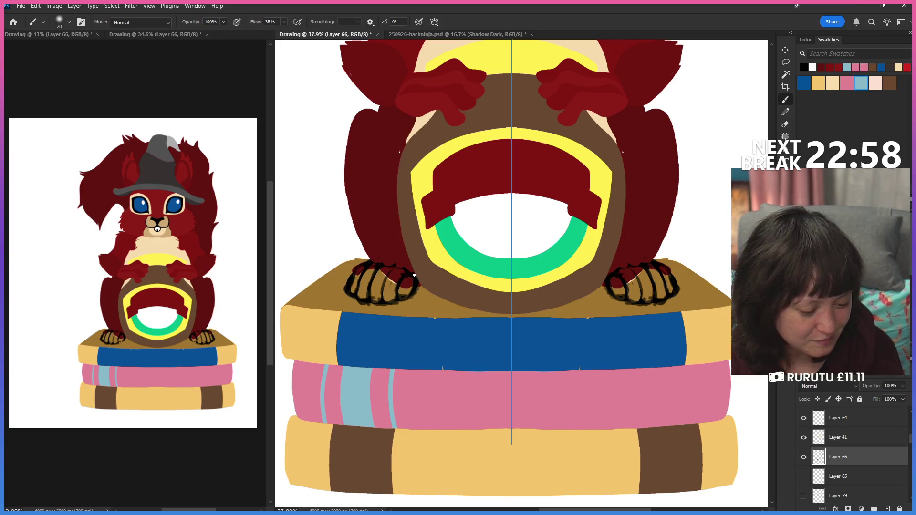
{"action": "left_click", "coordinate": [387, 270]}
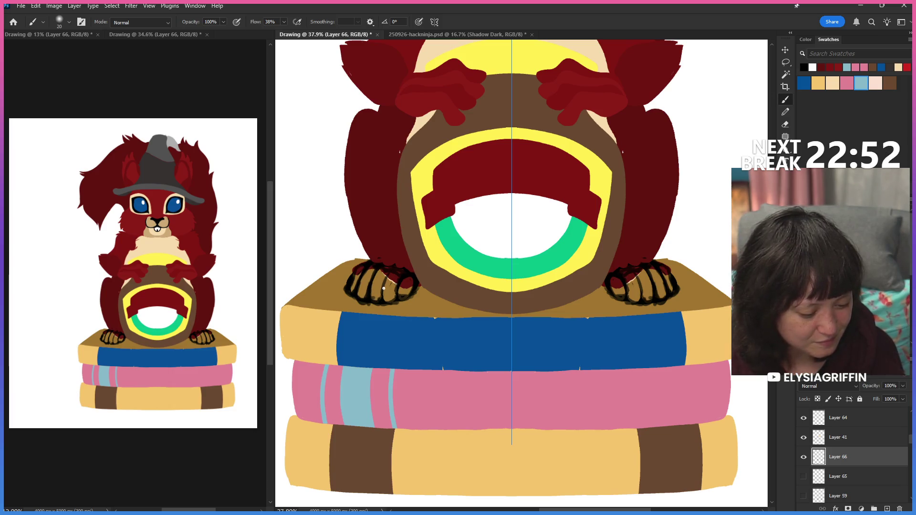
{"action": "left_click_drag", "start_coordinate": [390, 300], "coordinate": [399, 284]}
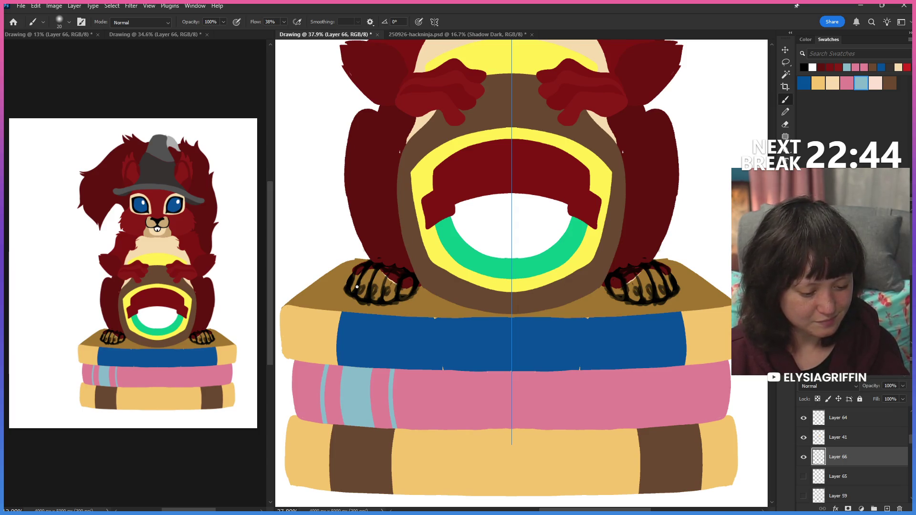
{"action": "key", "text": "ctrl+minus"}
{"action": "key", "text": "ctrl+minus"}
{"action": "key", "text": "ctrl+minus"}
{"action": "key", "text": "ctrl+minus"}
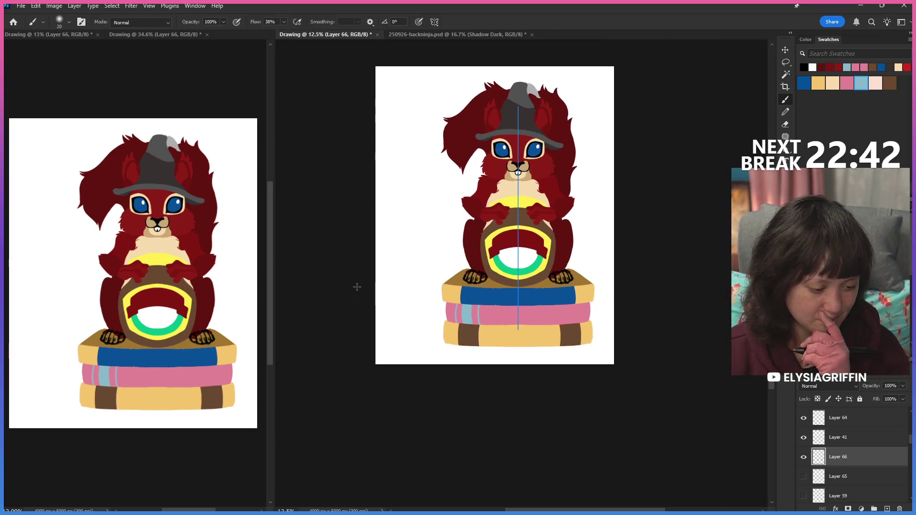
{"action": "key", "text": "ctrl+minus"}
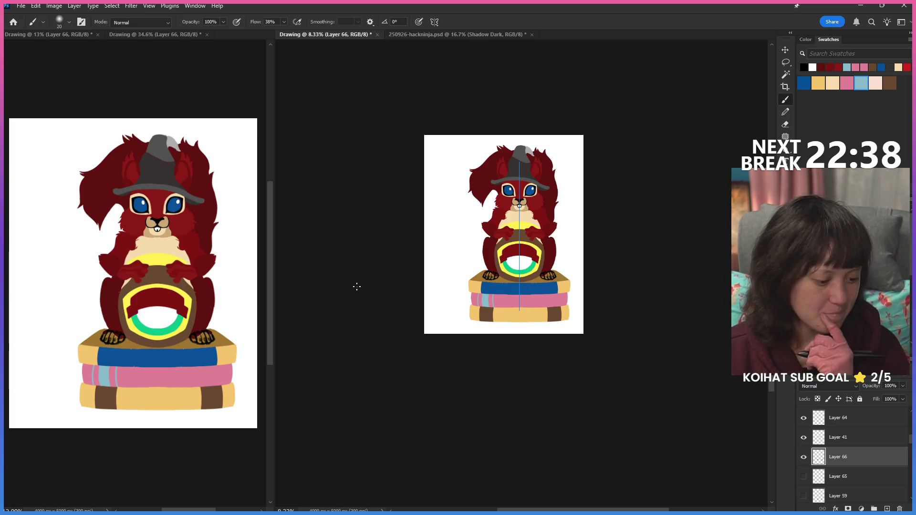
Step: Add a new layer above Layer 65 and set up a smaller hard-edged pencil, zoomed on the left paw
{"action": "key", "text": "ctrl+plus"}
{"action": "key", "text": "ctrl+plus"}
{"action": "key", "text": "ctrl+plus"}
{"action": "key", "text": "ctrl+plus"}
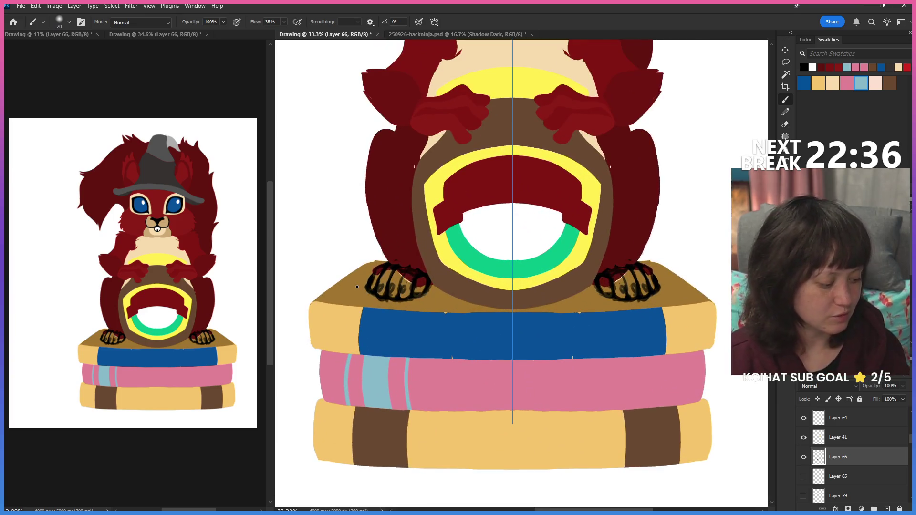
{"action": "left_click", "coordinate": [880, 476]}
{"action": "left_click", "coordinate": [887, 509]}
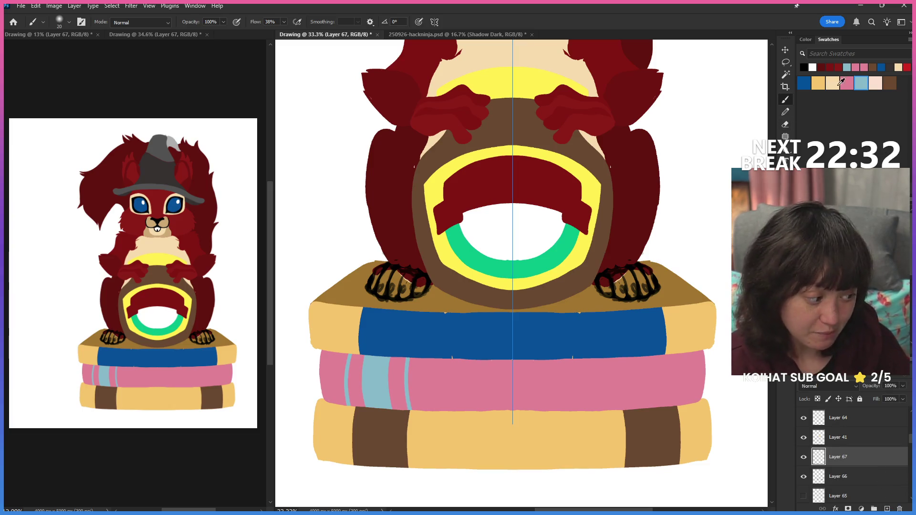
{"action": "left_click", "coordinate": [785, 112]}
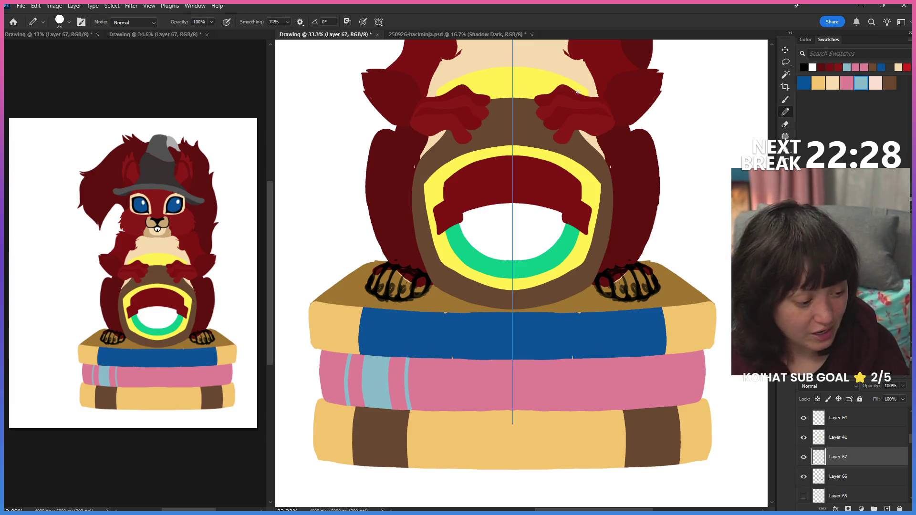
{"action": "key", "text": "bracketleft"}
{"action": "key", "text": "bracketleft"}
{"action": "key", "text": "bracketleft"}
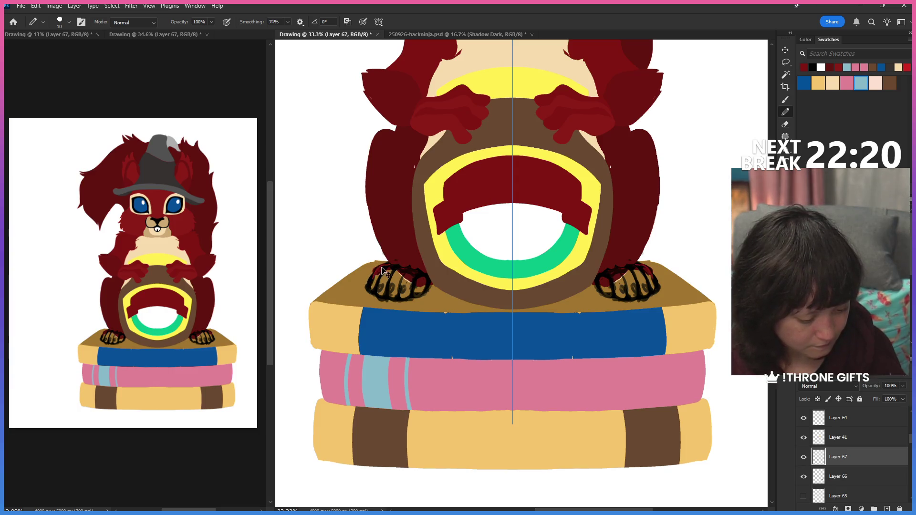
{"action": "key", "text": "ctrl+plus"}
{"action": "scroll", "coordinate": [361, 275], "scroll_direction": "left", "scroll_amount": 2}
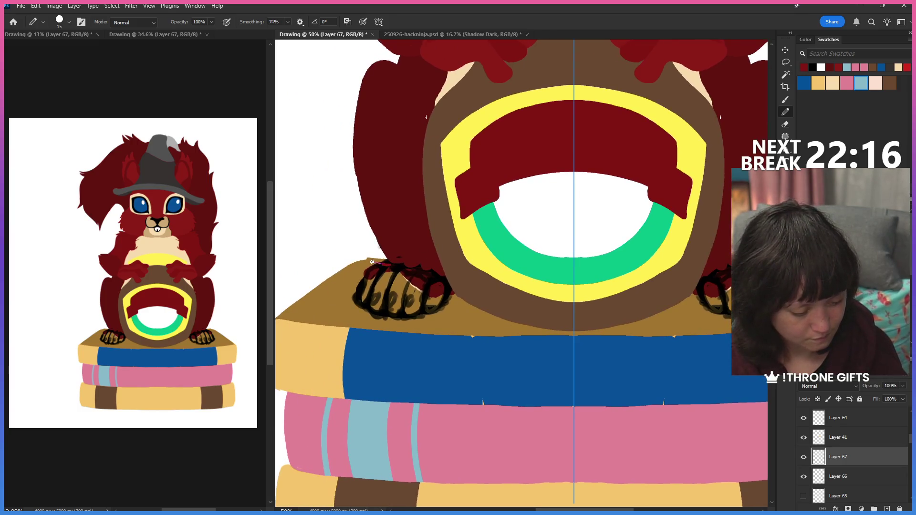
Step: Draw a red edge along the left paw and fill the paw area with red
{"action": "mouse_move", "coordinate": [355, 308]}
{"action": "left_mouse_down"}
{"action": "mouse_move", "coordinate": [374, 305]}
{"action": "mouse_move", "coordinate": [371, 290]}
{"action": "mouse_move", "coordinate": [406, 266]}
{"action": "mouse_move", "coordinate": [432, 290]}
{"action": "left_mouse_up"}
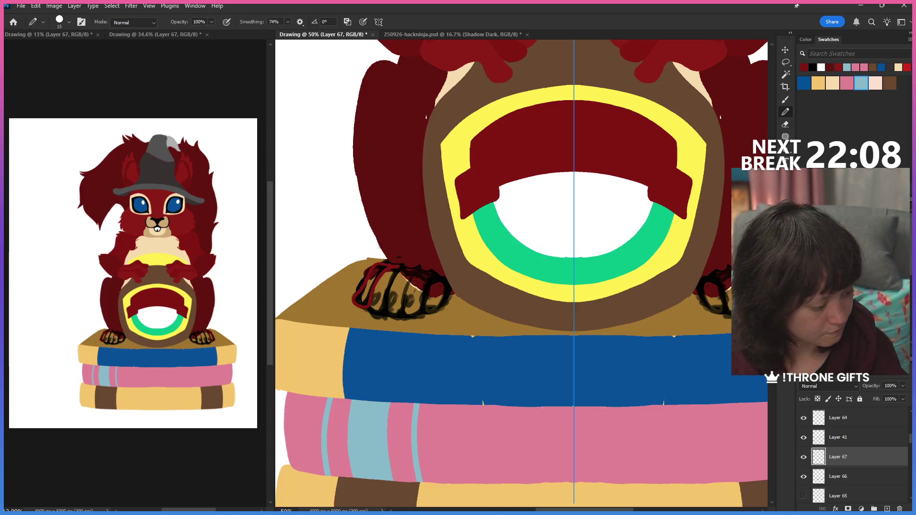
{"action": "key", "text": "g"}
{"action": "left_click", "coordinate": [393, 280]}
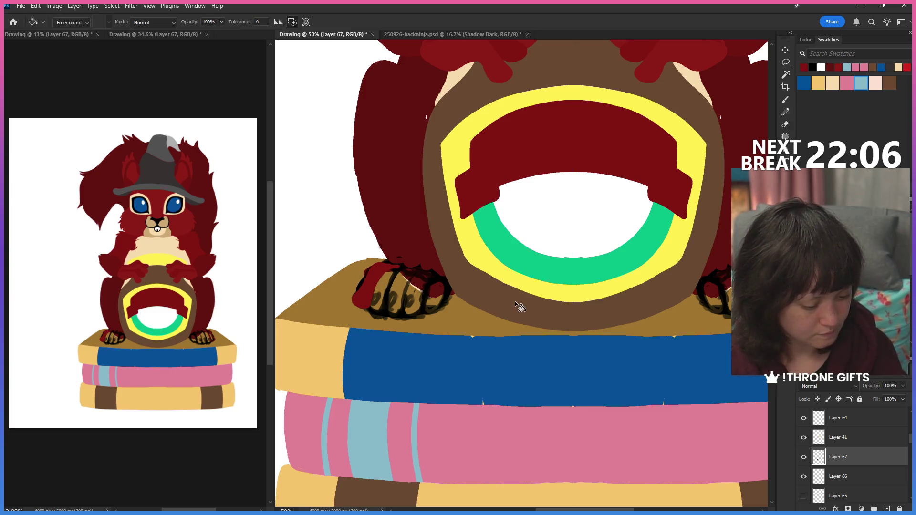
Step: On new Layer 68 with symmetry on, pencil dark red haunch shapes over the paw edges and top
{"action": "left_click", "coordinate": [886, 509]}
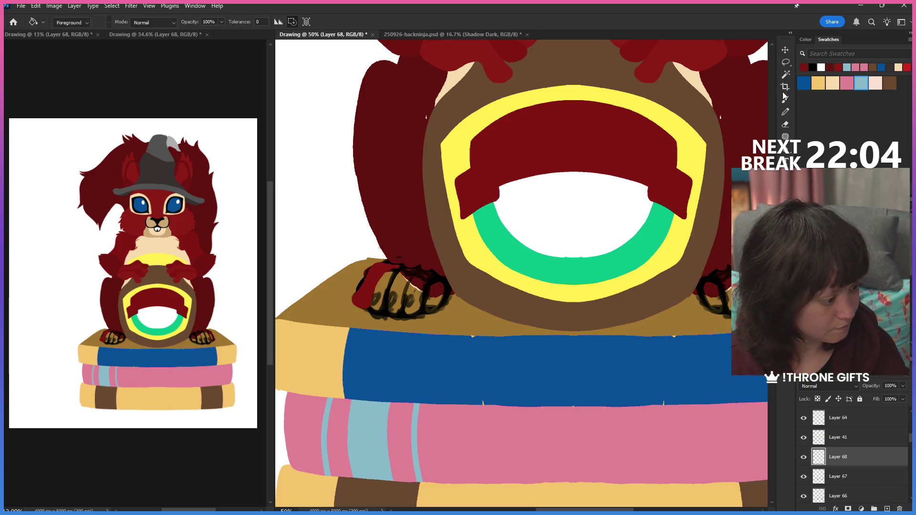
{"action": "key", "text": "ctrl+semicolon"}
{"action": "key", "text": "b"}
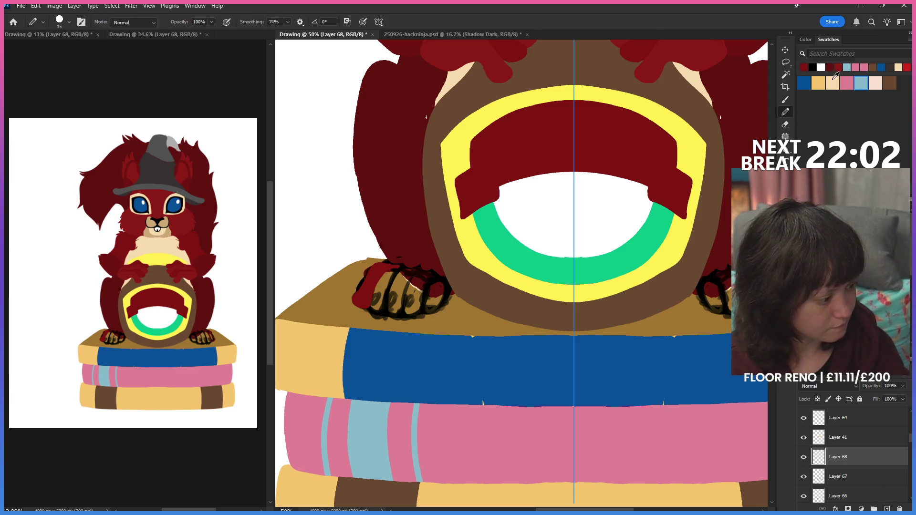
{"action": "scroll", "coordinate": [504, 92], "scroll_direction": "up", "scroll_amount": 2}
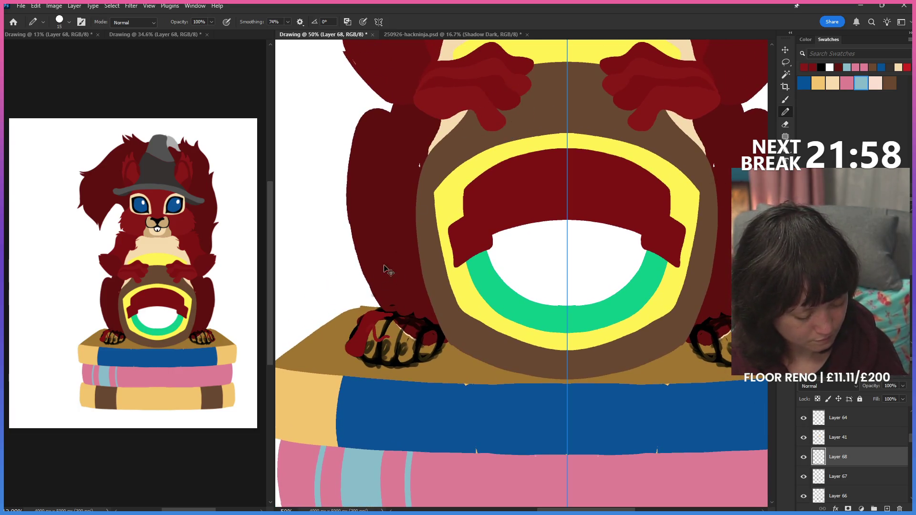
{"action": "left_click_drag", "start_coordinate": [364, 339], "coordinate": [354, 364]}
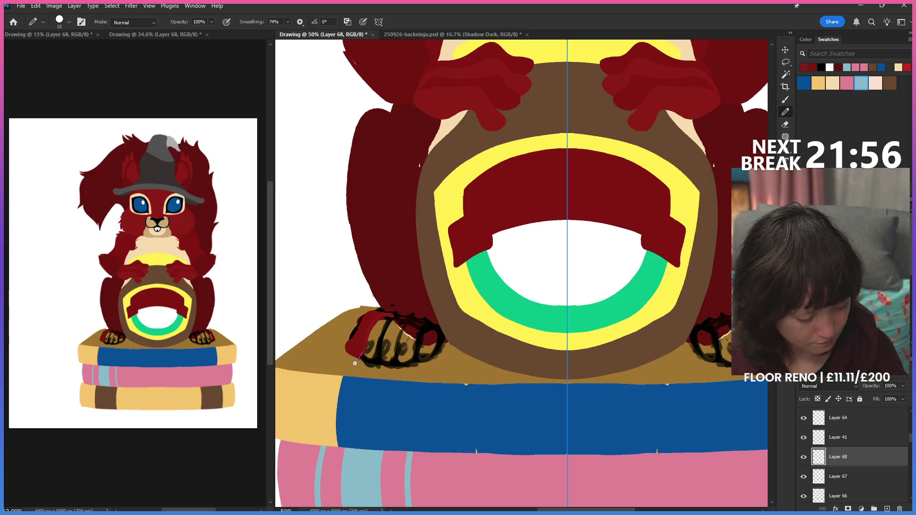
{"action": "mouse_move", "coordinate": [387, 323]}
{"action": "left_mouse_down"}
{"action": "mouse_move", "coordinate": [400, 312]}
{"action": "mouse_move", "coordinate": [380, 339]}
{"action": "left_mouse_up"}
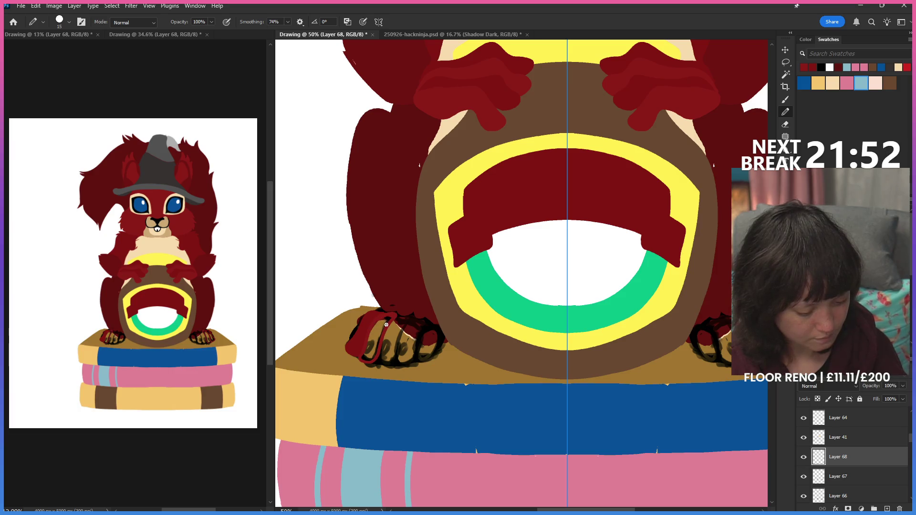
{"action": "key", "text": "e"}
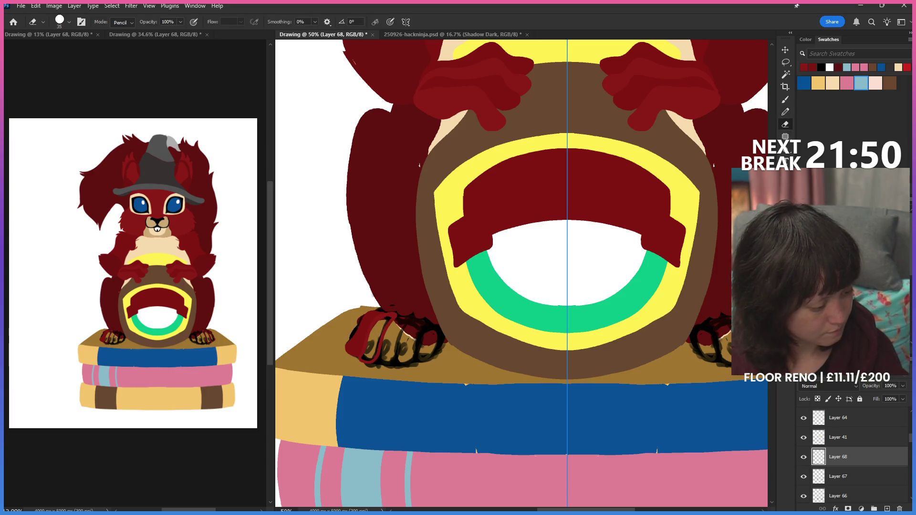
Step: Refill the paw on Layer 67 with a different red, then add a new empty layer above Layer 68
{"action": "key", "text": "g"}
{"action": "scroll", "coordinate": [724, 353], "scroll_direction": "right", "scroll_amount": 2}
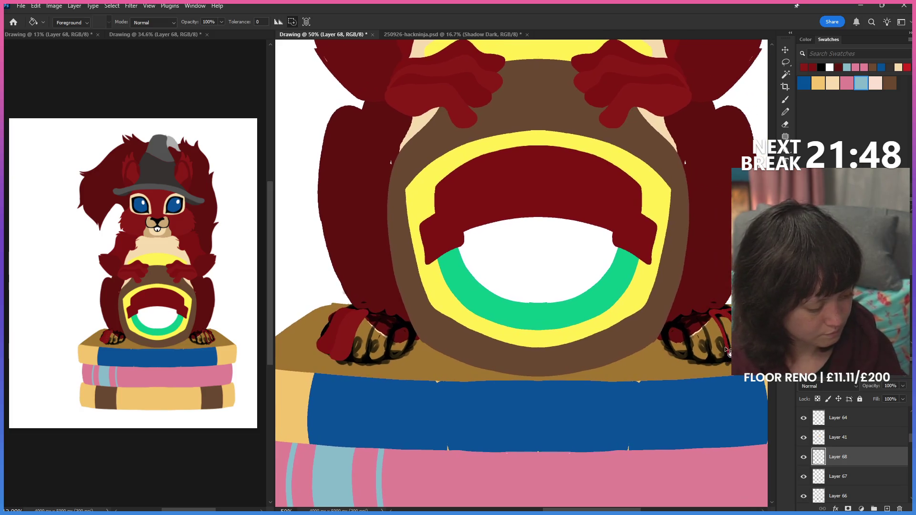
{"action": "key", "text": "alt+bracketleft"}
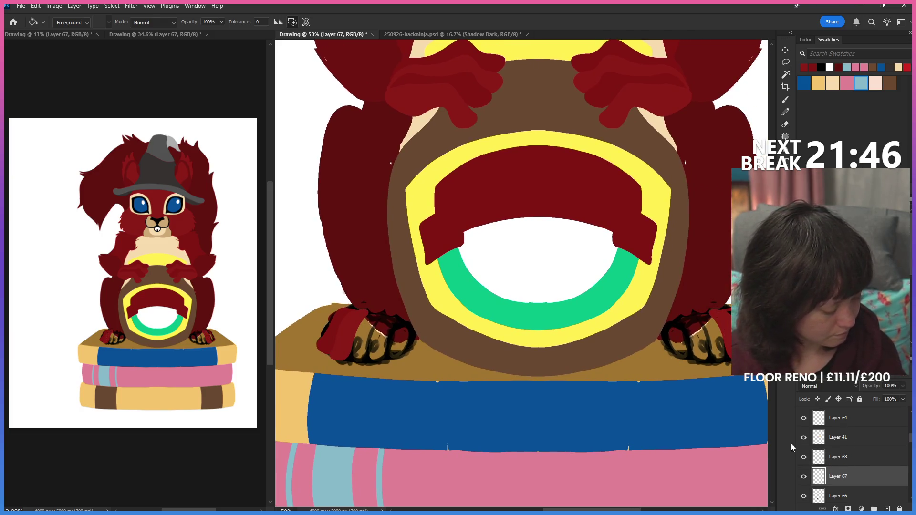
{"action": "left_click", "coordinate": [341, 327]}
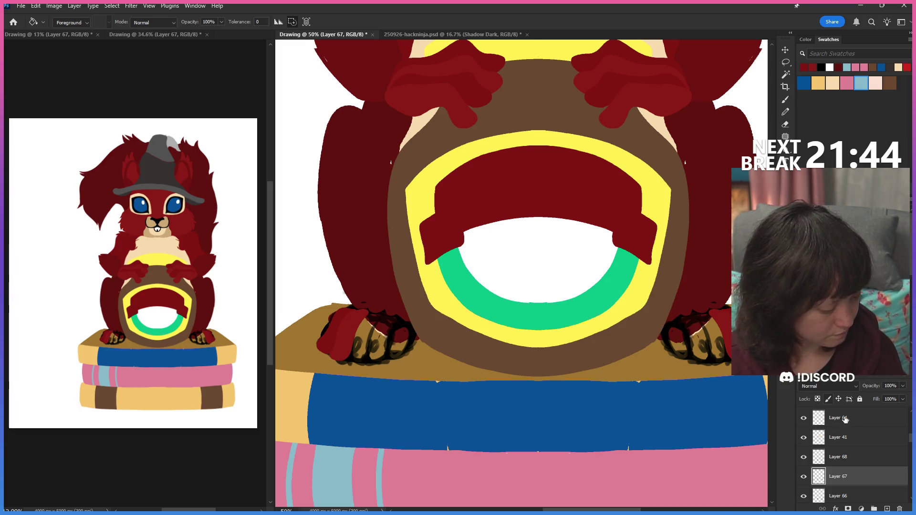
{"action": "left_click", "coordinate": [861, 461]}
{"action": "key", "text": "b"}
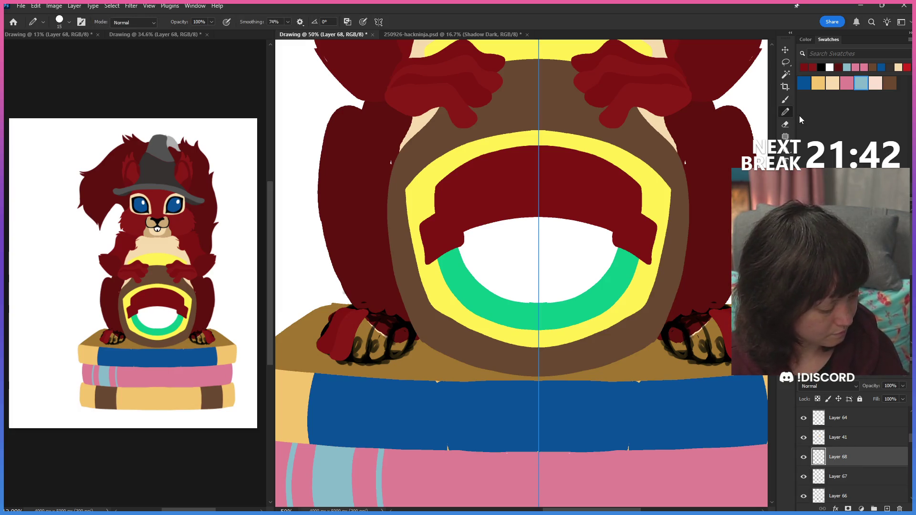
{"action": "left_click", "coordinate": [887, 509]}
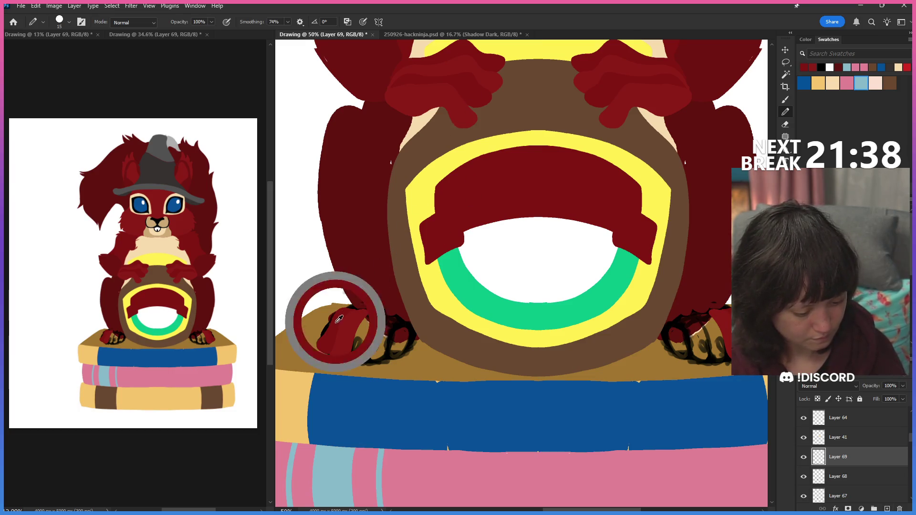
Step: Paint over the black finger lines on the left paw in dark red and fill a toe gap
{"action": "left_click_drag", "start_coordinate": [378, 309], "coordinate": [352, 351]}
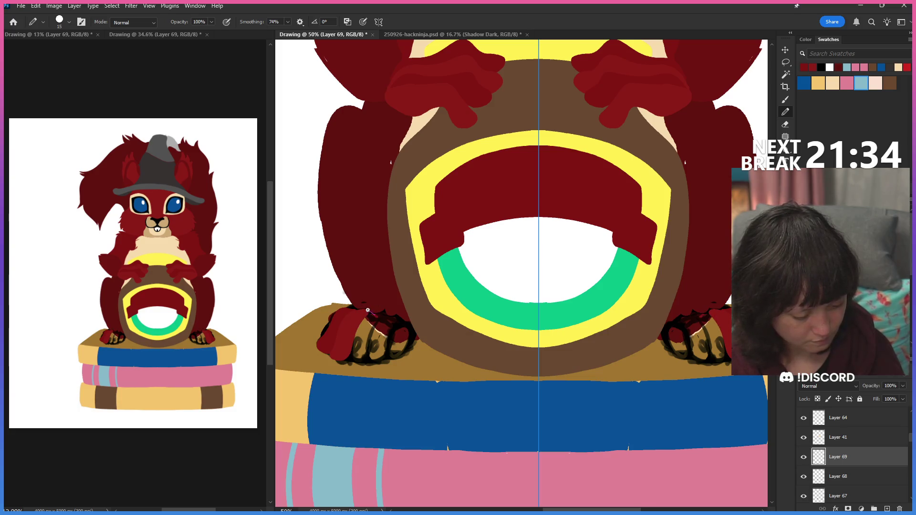
{"action": "mouse_move", "coordinate": [351, 343]}
{"action": "left_mouse_down"}
{"action": "mouse_move", "coordinate": [347, 361]}
{"action": "mouse_move", "coordinate": [367, 348]}
{"action": "left_mouse_up"}
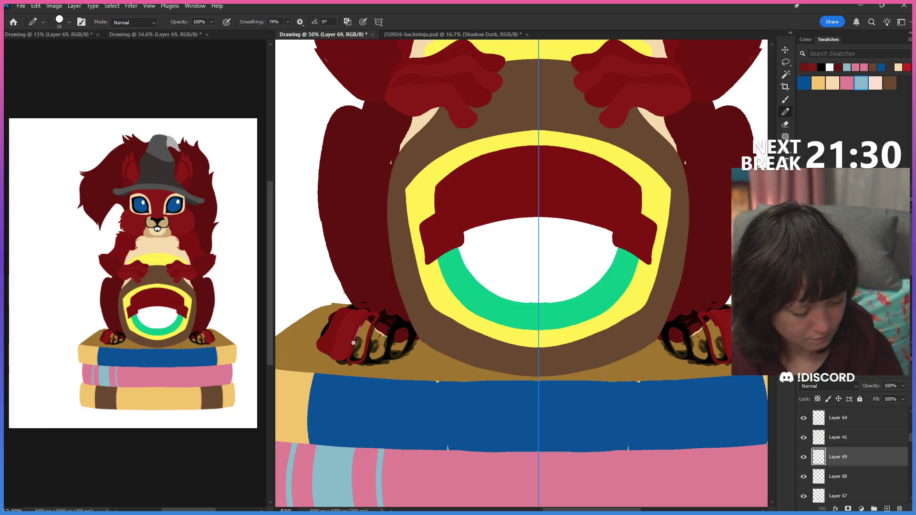
{"action": "key", "text": "g"}
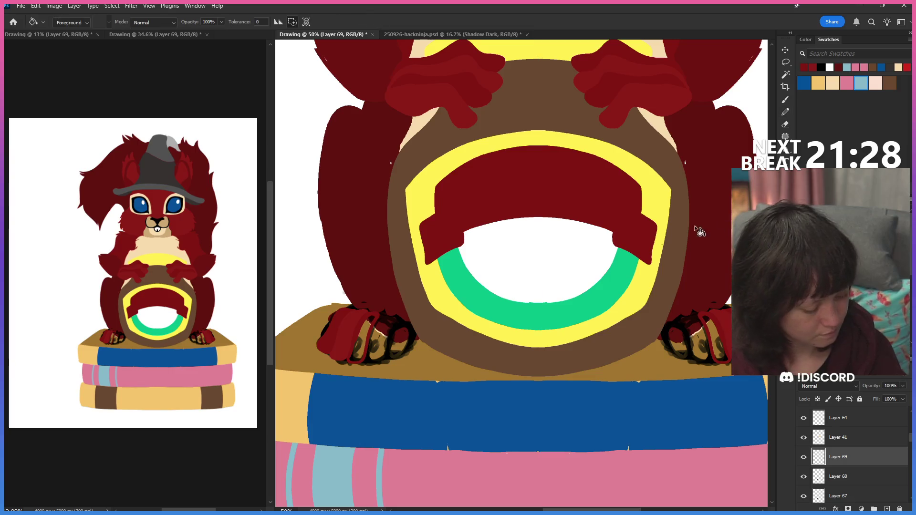
{"action": "left_click", "coordinate": [365, 338]}
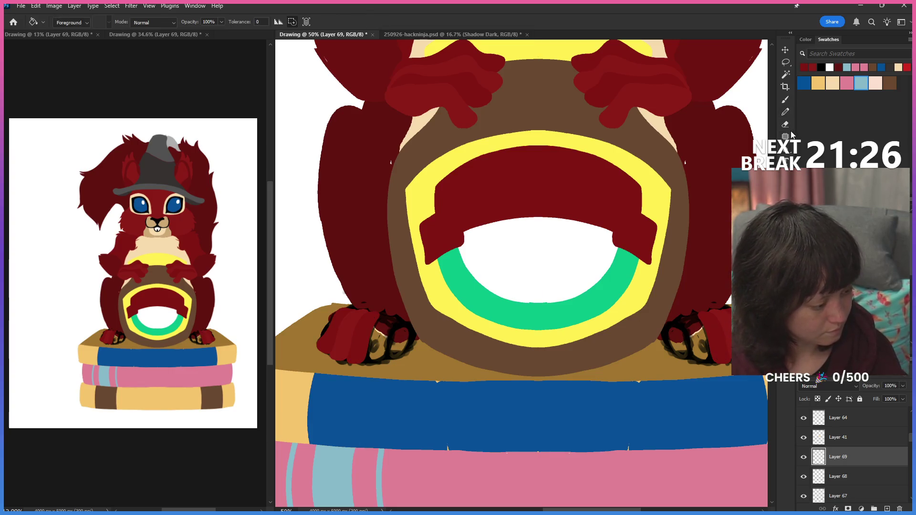
{"action": "left_click", "coordinate": [786, 114]}
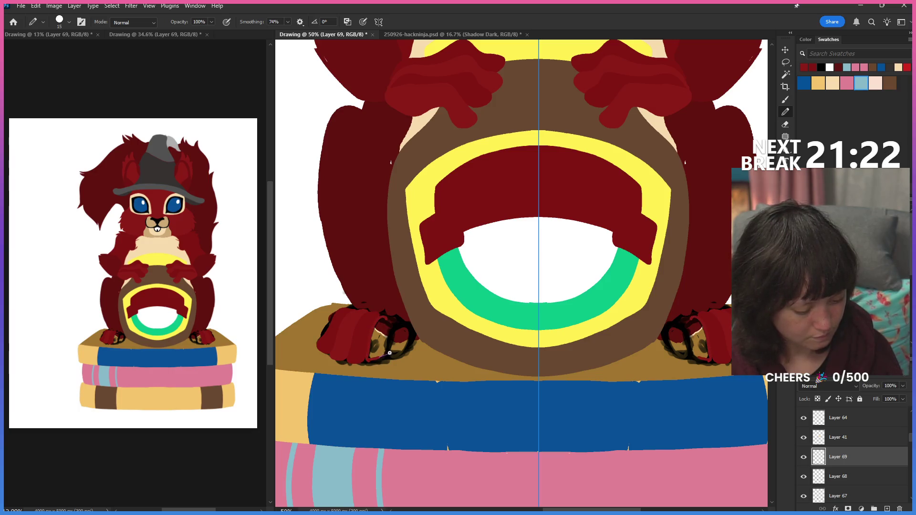
Step: Repaint both paw edges mirrored, fill the remaining gaps dark red, and add new Layer 70
{"action": "left_click_drag", "start_coordinate": [392, 315], "coordinate": [372, 324]}
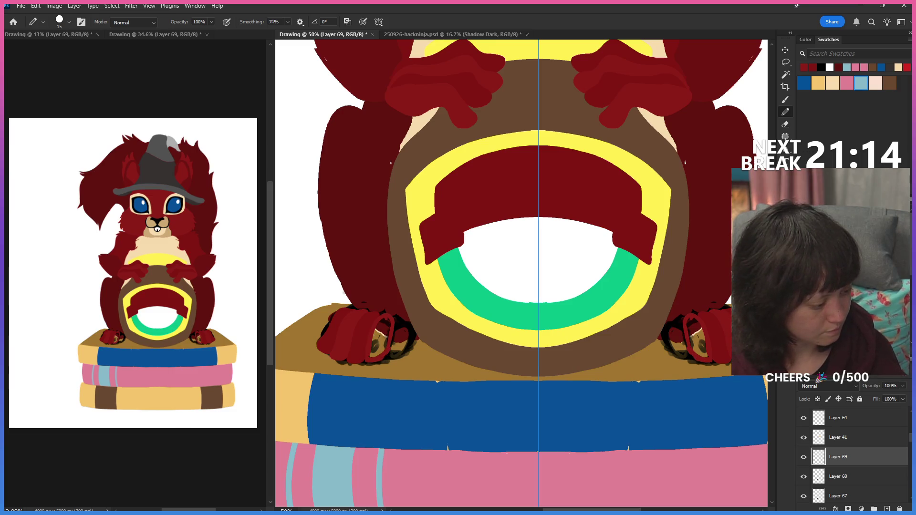
{"action": "key", "text": "g"}
{"action": "left_click", "coordinate": [705, 342]}
{"action": "left_click", "coordinate": [380, 340]}
{"action": "key", "text": "b"}
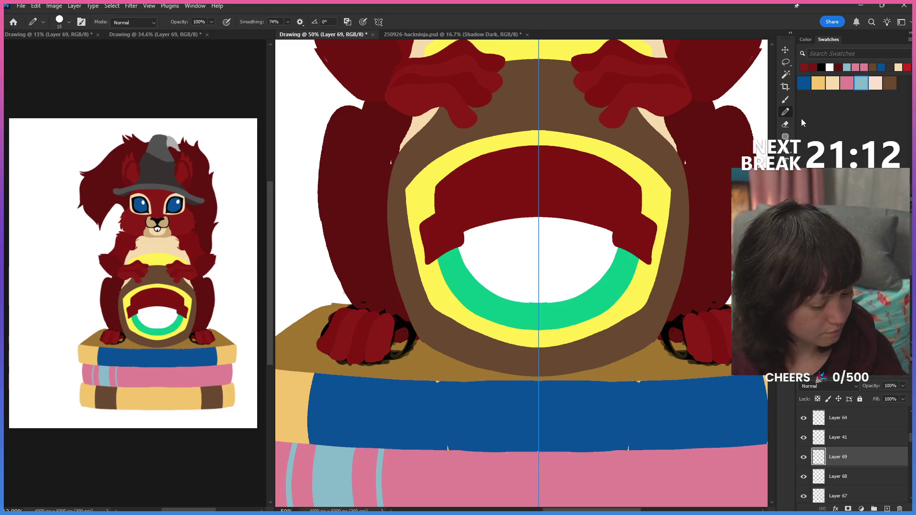
{"action": "left_click", "coordinate": [888, 508]}
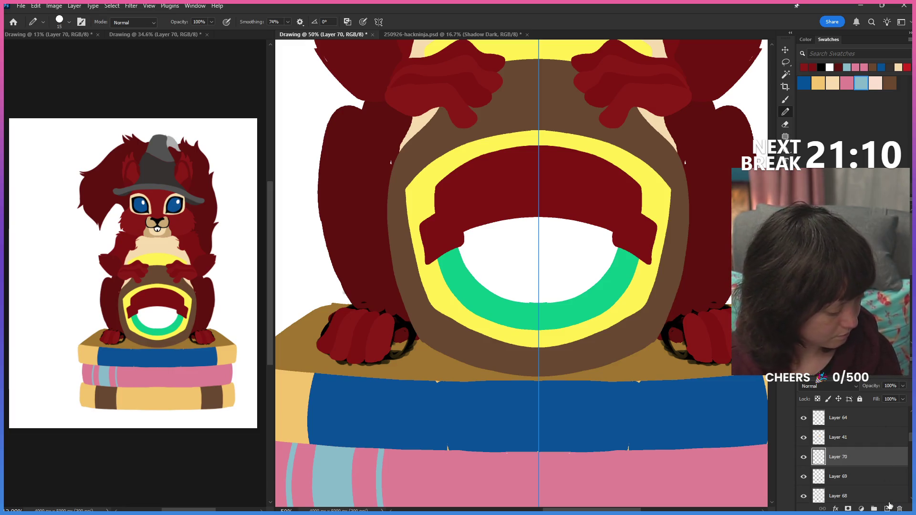
Step: Stroke a thin dark outline along the lower edge of the left paw on Layer 70, mirrored right
{"action": "key", "text": "ctrl+i"}
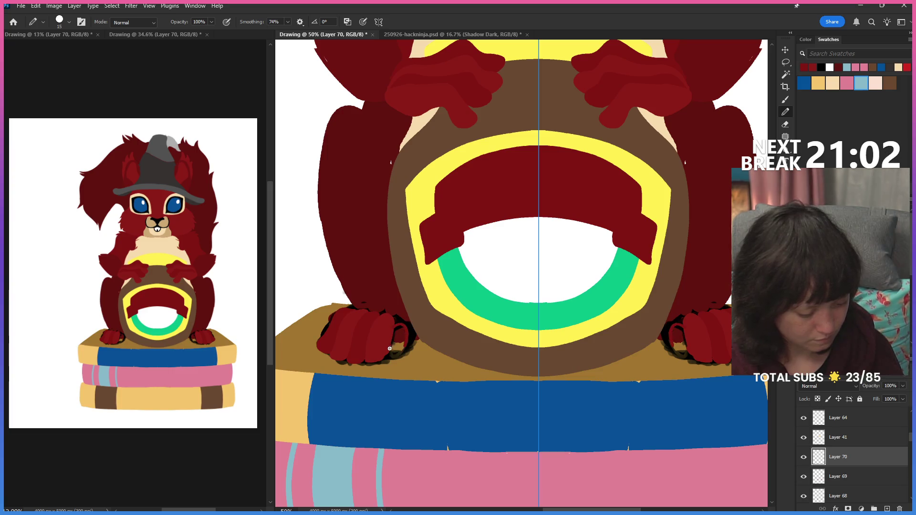
{"action": "left_click_drag", "start_coordinate": [400, 354], "coordinate": [406, 334]}
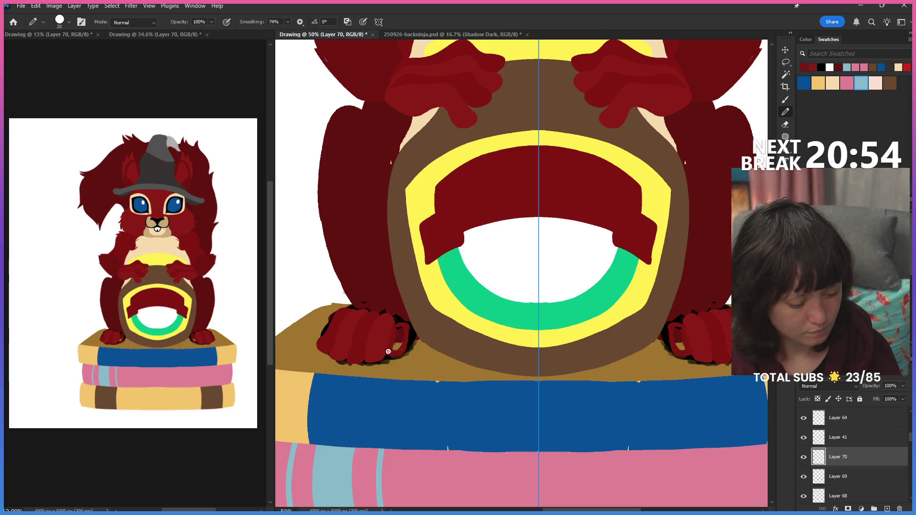
{"action": "left_click", "coordinate": [785, 135]}
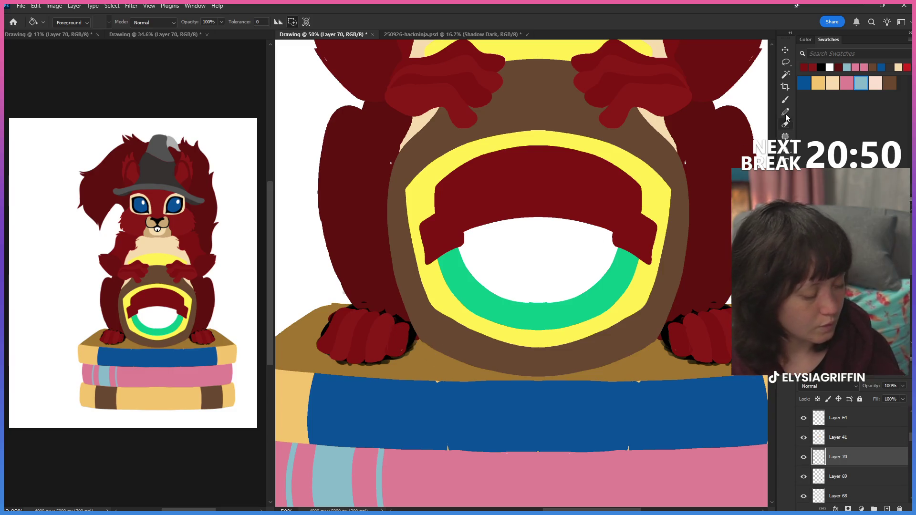
{"action": "key", "text": "b"}
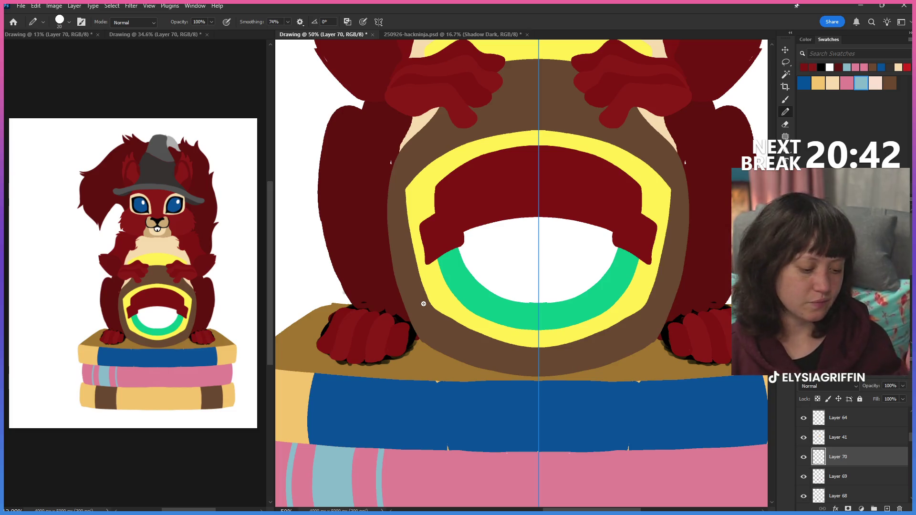
{"action": "key", "text": "e"}
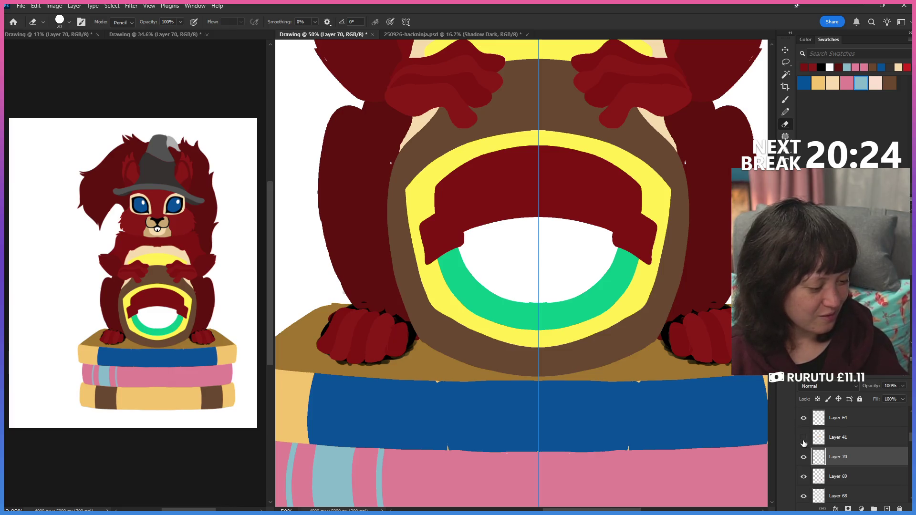
Step: Compare Layer 70's outlines, hide old outline Layer 66, and check the drawing zoomed out and back in
{"action": "left_click", "coordinate": [803, 456]}
{"action": "left_click", "coordinate": [803, 456]}
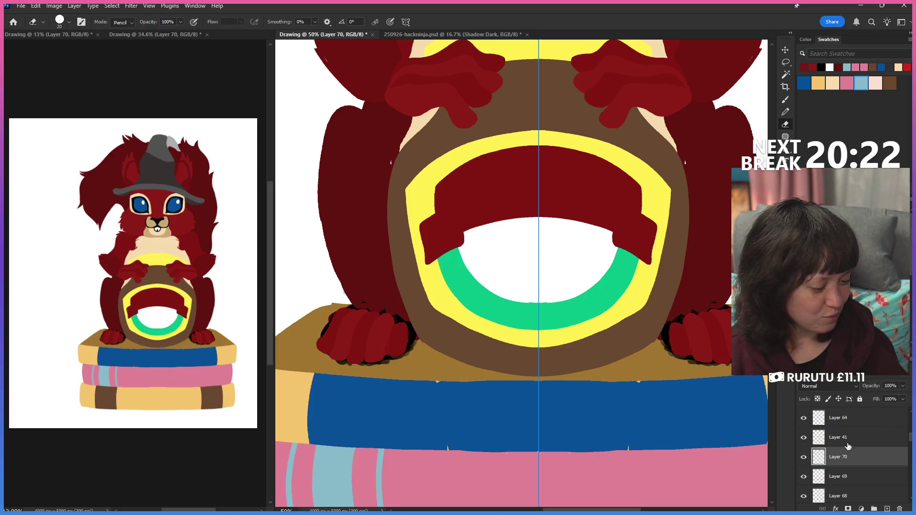
{"action": "scroll", "coordinate": [807, 491], "scroll_direction": "down", "scroll_amount": 1}
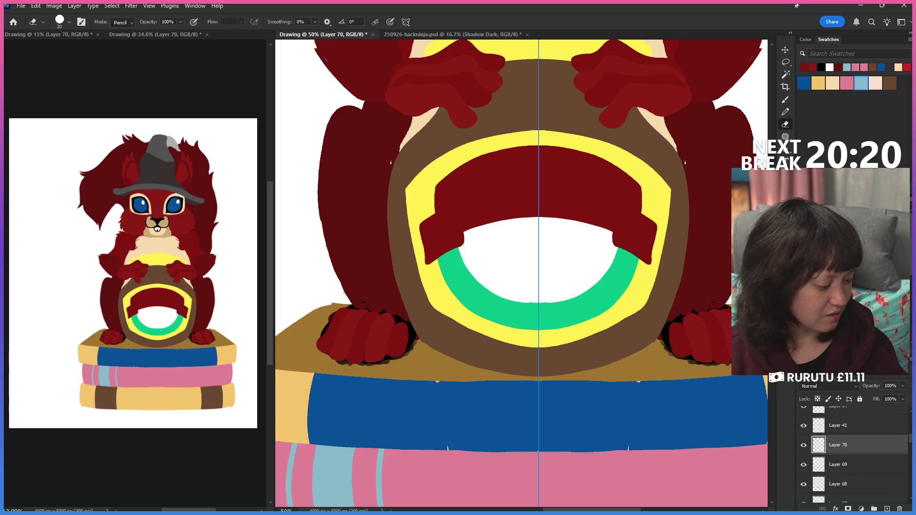
{"action": "scroll", "coordinate": [808, 491], "scroll_direction": "down", "scroll_amount": 1}
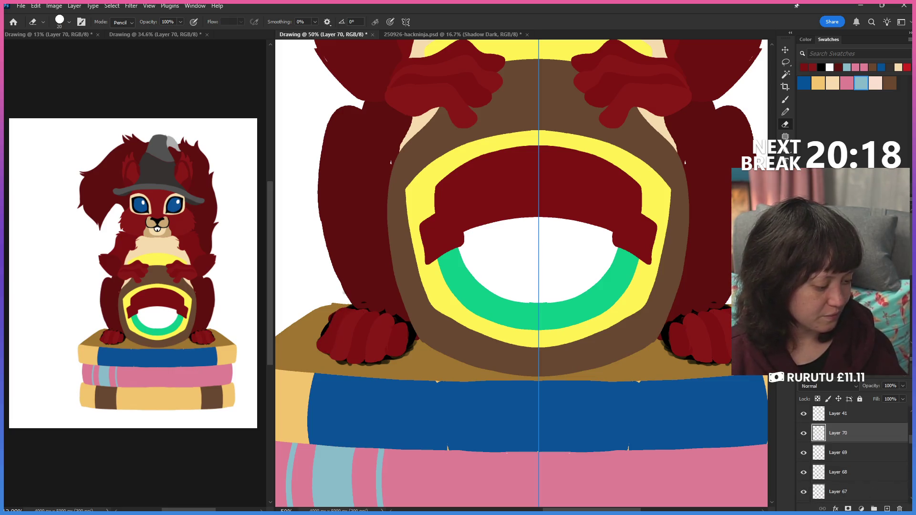
{"action": "scroll", "coordinate": [810, 489], "scroll_direction": "down", "scroll_amount": 1}
{"action": "scroll", "coordinate": [815, 488], "scroll_direction": "down", "scroll_amount": 1}
{"action": "left_click", "coordinate": [803, 488]}
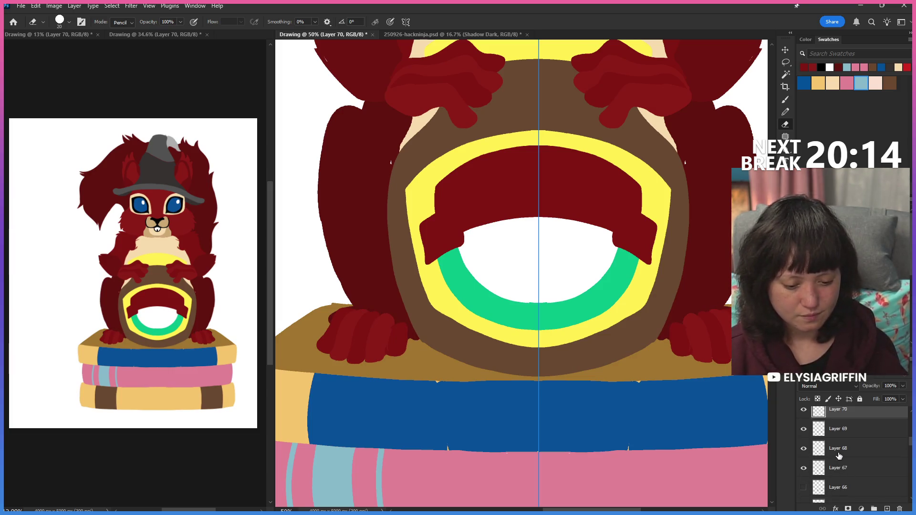
{"action": "key", "text": "ctrl+minus"}
{"action": "key", "text": "ctrl+minus"}
{"action": "key", "text": "ctrl+minus"}
{"action": "key", "text": "ctrl+minus"}
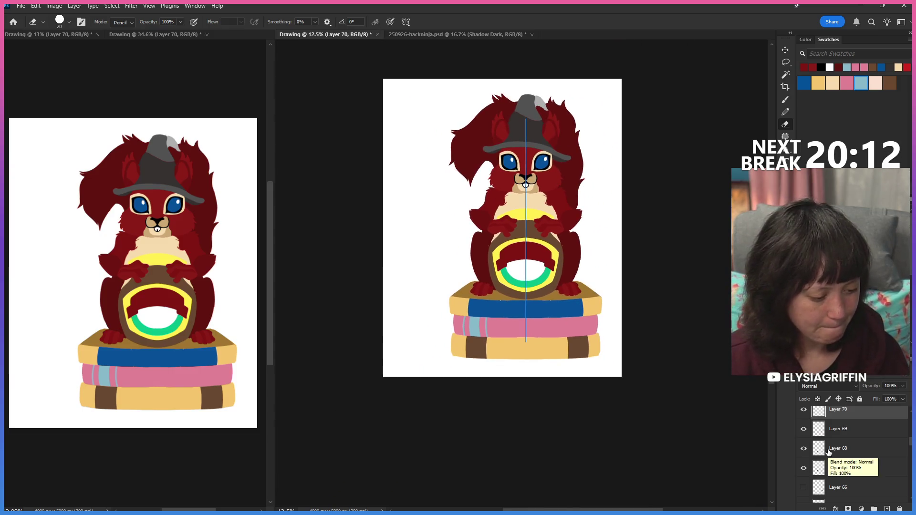
{"action": "key", "text": "ctrl+plus"}
{"action": "key", "text": "ctrl+minus"}
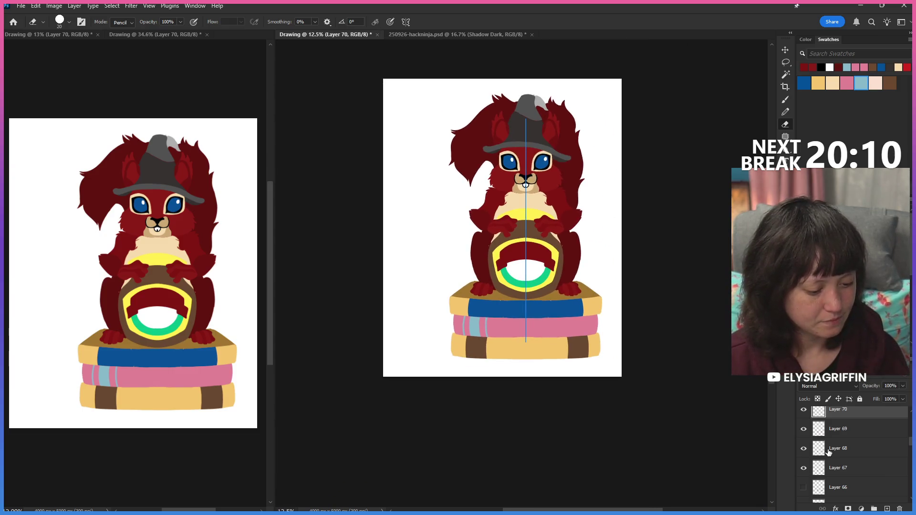
{"action": "key", "text": "ctrl+plus"}
{"action": "key", "text": "ctrl+plus"}
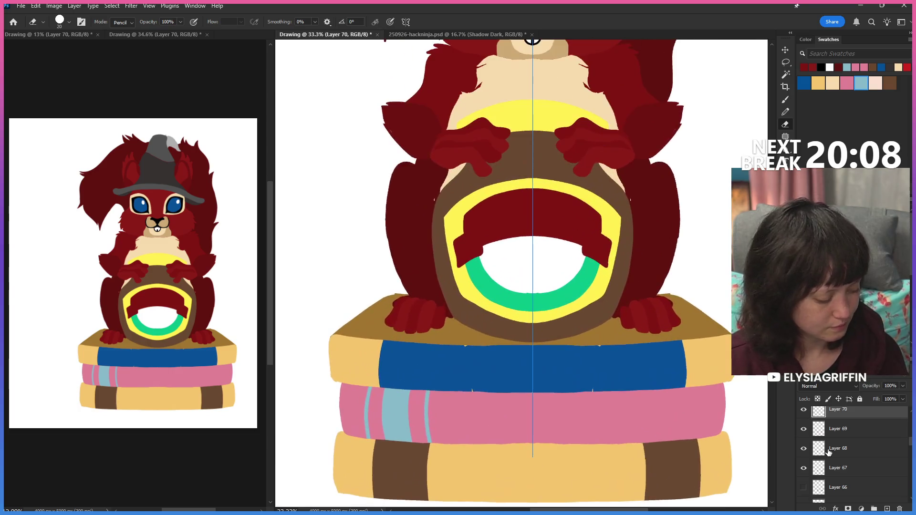
{"action": "key", "text": "ctrl+plus"}
{"action": "scroll", "coordinate": [803, 433], "scroll_direction": "up", "scroll_amount": 2}
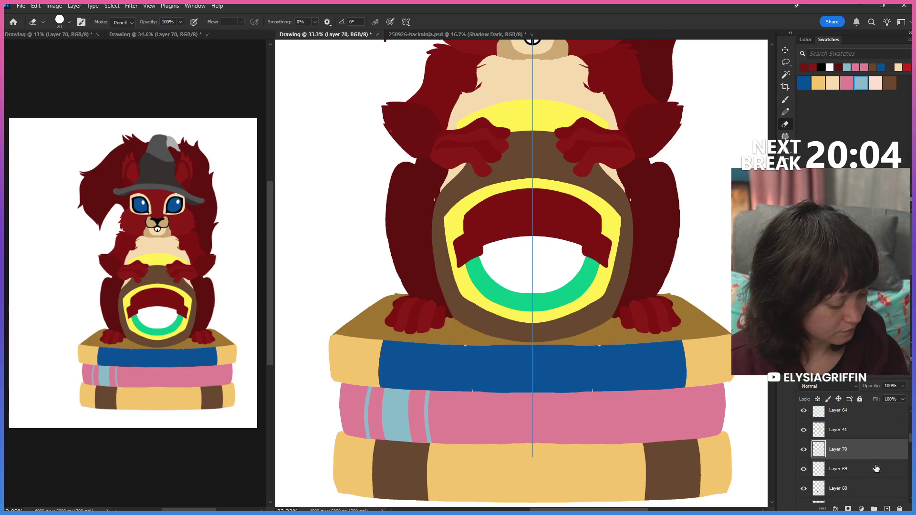
{"action": "left_click_drag", "start_coordinate": [909, 437], "coordinate": [910, 468]}
{"action": "scroll", "coordinate": [844, 458], "scroll_direction": "down", "scroll_amount": 3}
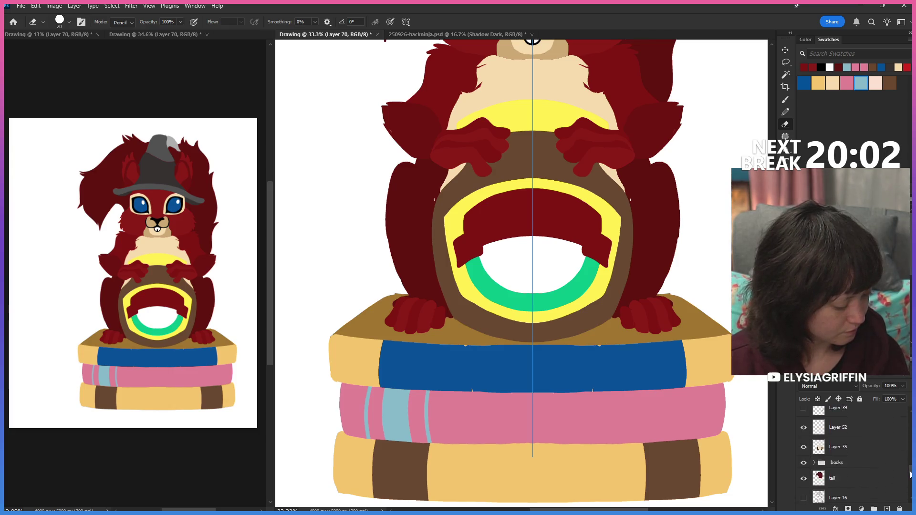
Step: Select the side fur Layer 35 and toggle its visibility to check its content
{"action": "left_click", "coordinate": [841, 463]}
{"action": "scroll", "coordinate": [845, 451], "scroll_direction": "up", "scroll_amount": 2}
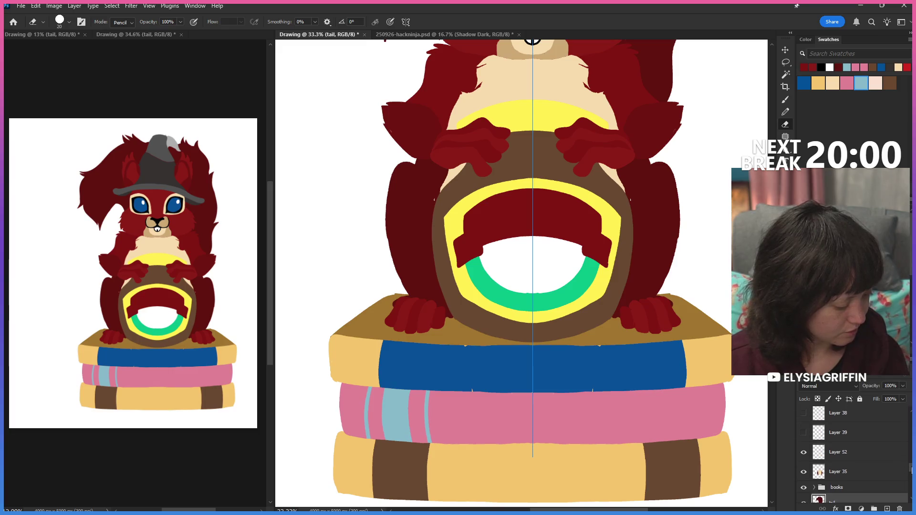
{"action": "left_click", "coordinate": [844, 456]}
{"action": "left_click", "coordinate": [802, 455]}
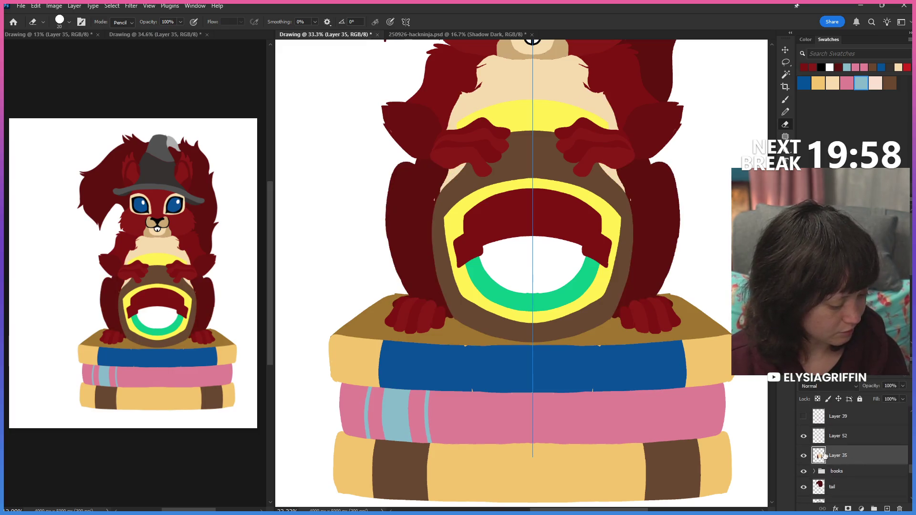
{"action": "key", "text": "b"}
{"action": "key", "text": "e"}
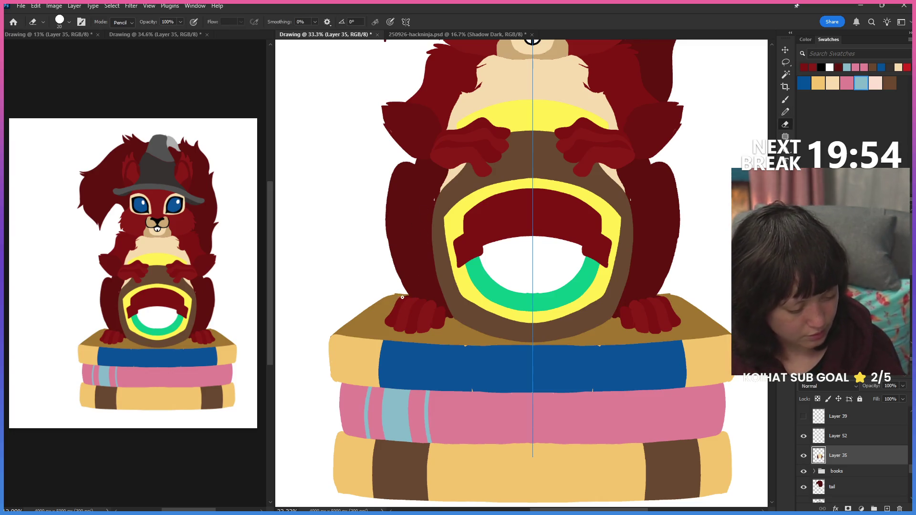
{"action": "key", "text": "b"}
{"action": "left_click", "coordinate": [441, 279], "text": "alt"}
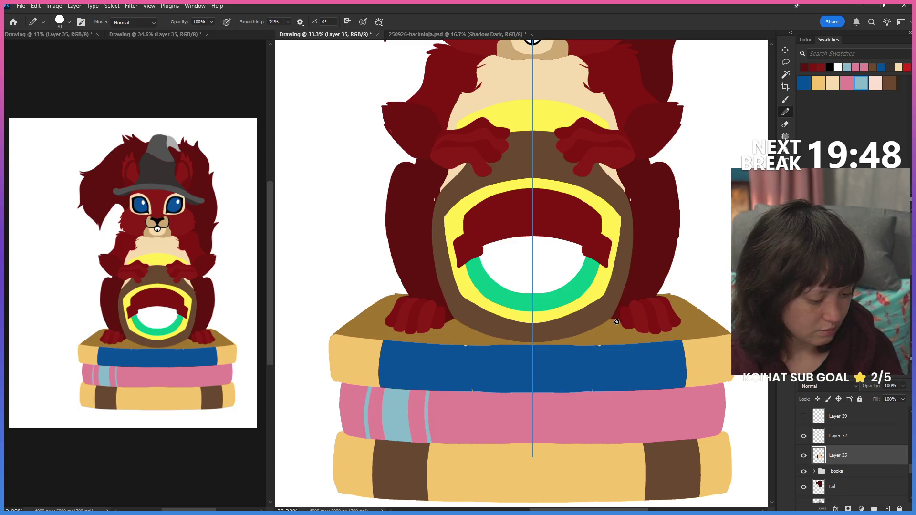
{"action": "key", "text": "e"}
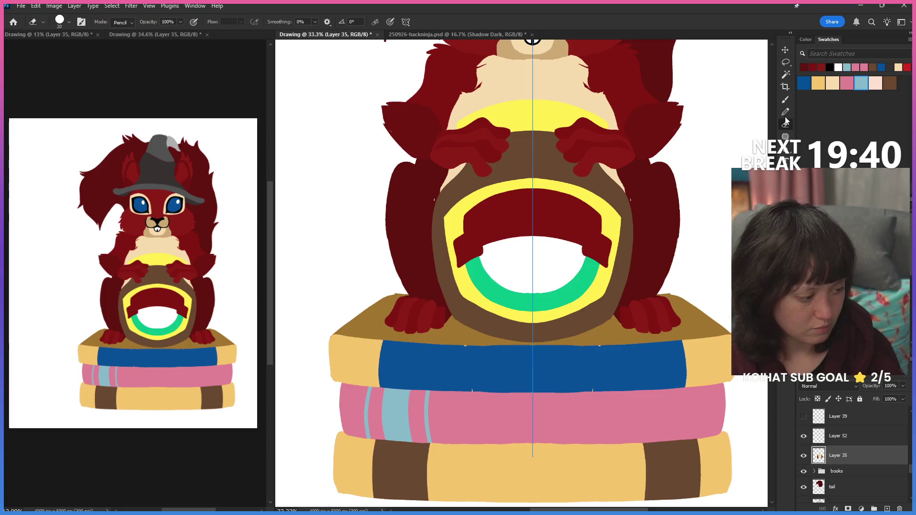
{"action": "key", "text": "b"}
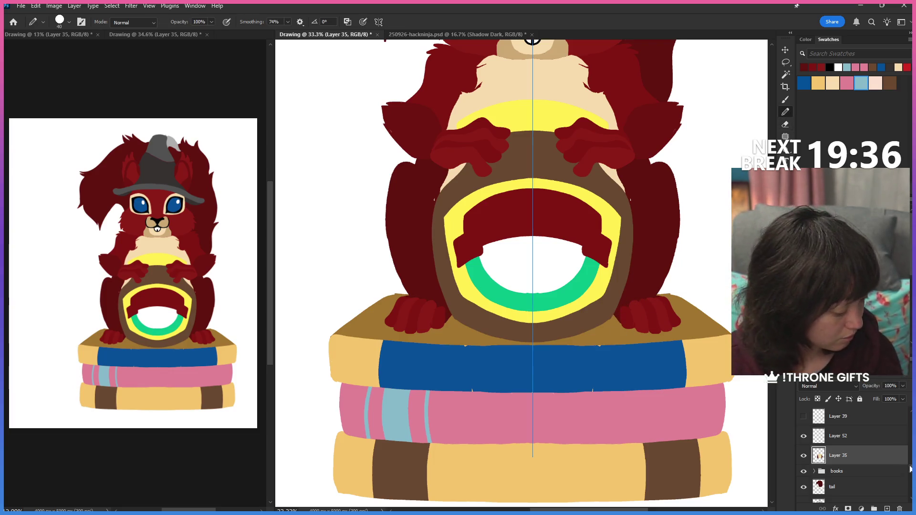
{"action": "scroll", "coordinate": [909, 470], "scroll_direction": "up", "scroll_amount": 10}
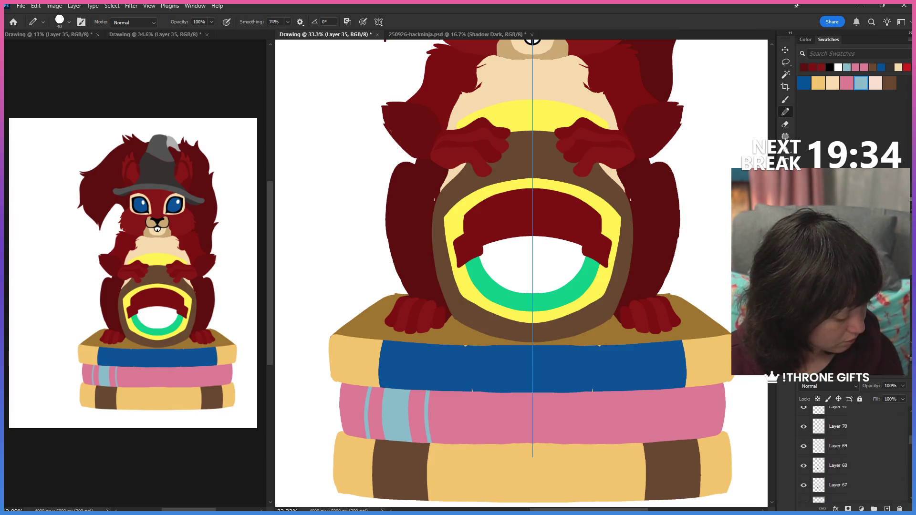
{"action": "scroll", "coordinate": [859, 458], "scroll_direction": "up", "scroll_amount": 3}
{"action": "left_click", "coordinate": [844, 435]}
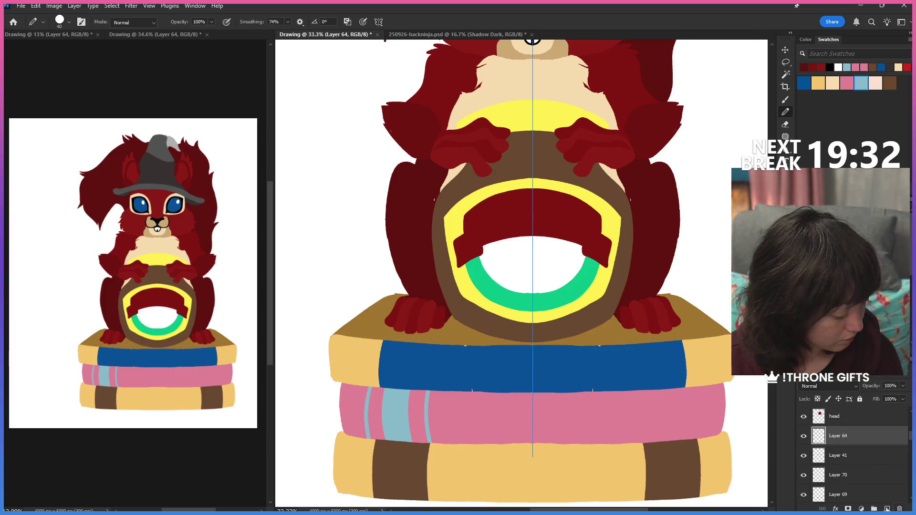
Step: On new Layer 71, paint over the white notch on the body's left edge and the right paw edge
{"action": "key", "text": "ctrl+shift+alt+n"}
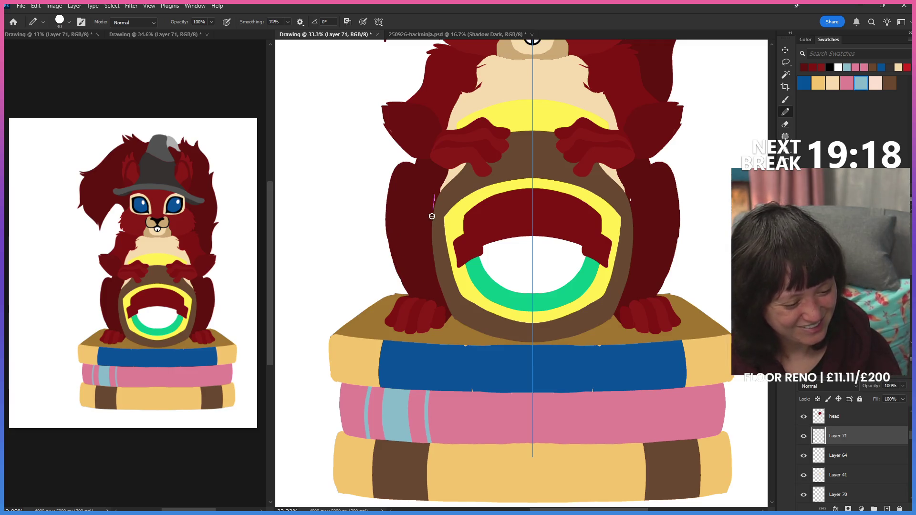
{"action": "left_click_drag", "start_coordinate": [399, 270], "coordinate": [413, 299]}
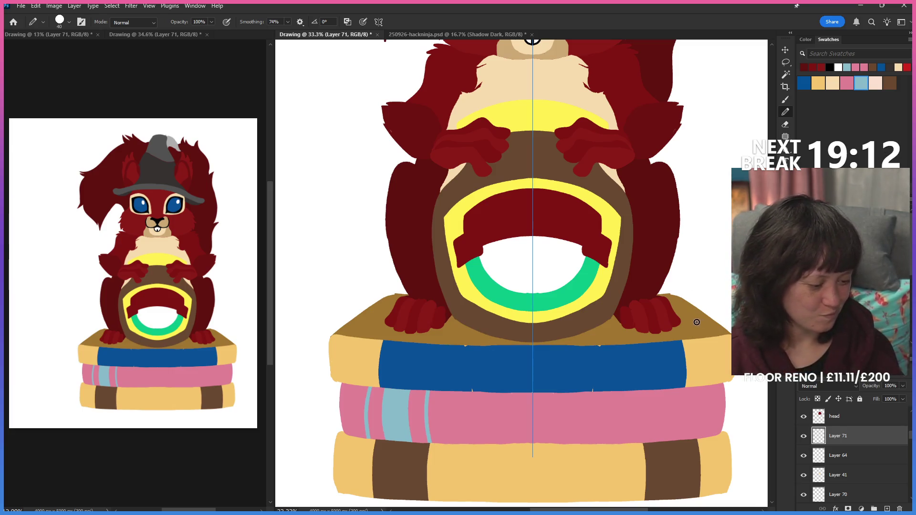
{"action": "left_click_drag", "start_coordinate": [680, 323], "coordinate": [625, 329]}
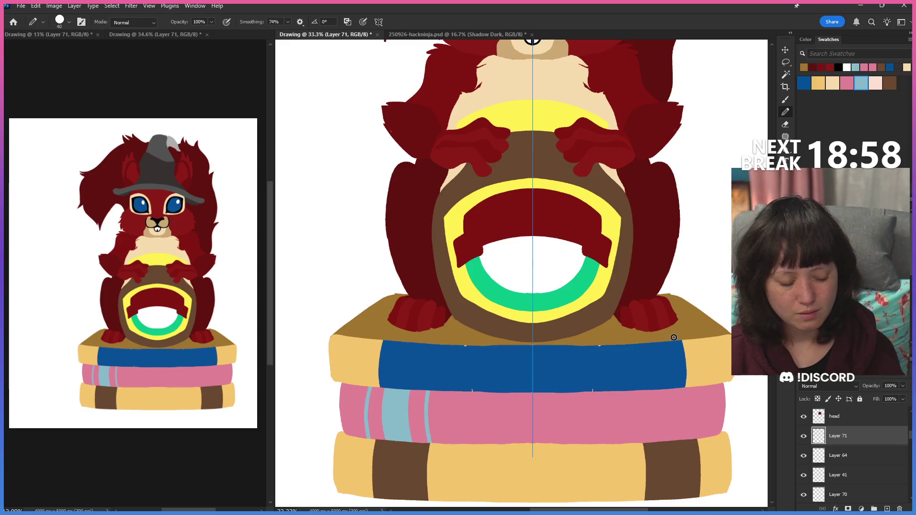
{"action": "left_click_drag", "start_coordinate": [911, 440], "coordinate": [910, 476]}
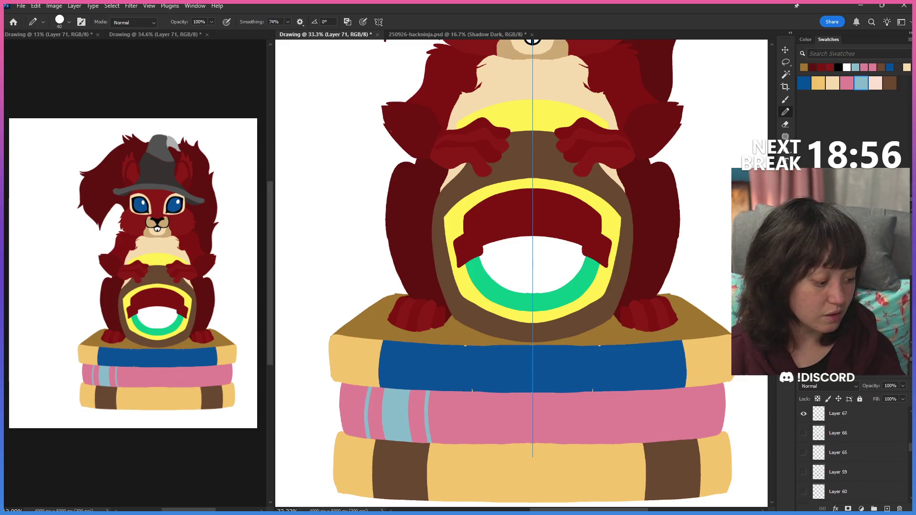
Step: On Layer 35, brush a mirrored outline down the arm and erase the outer fur edges inward
{"action": "left_click", "coordinate": [880, 464]}
{"action": "scroll", "coordinate": [888, 458], "scroll_direction": "up", "scroll_amount": 1}
{"action": "left_click", "coordinate": [888, 459]}
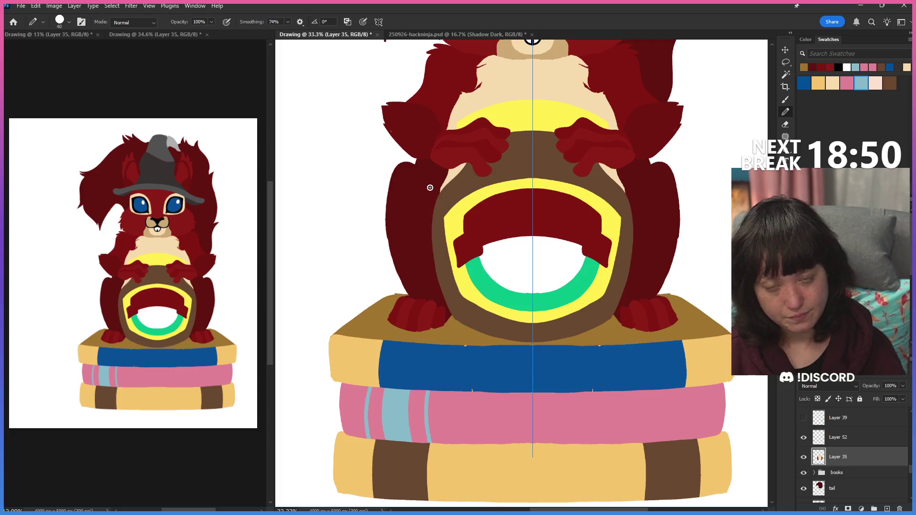
{"action": "left_click_drag", "start_coordinate": [390, 229], "coordinate": [402, 291]}
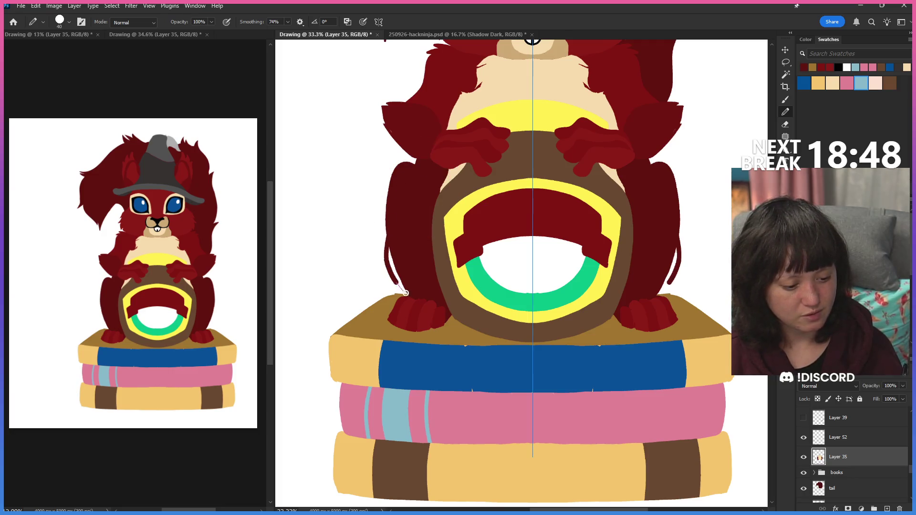
{"action": "left_click_drag", "start_coordinate": [391, 258], "coordinate": [403, 286]}
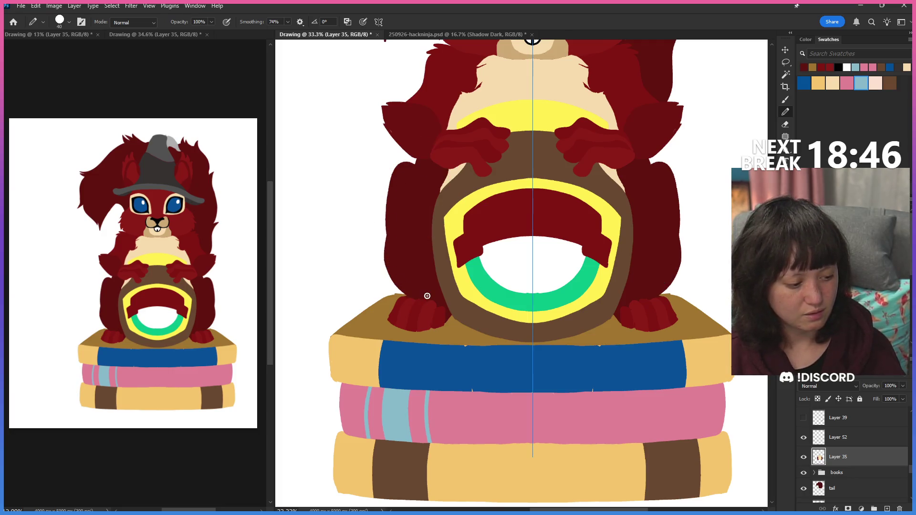
{"action": "key", "text": "e"}
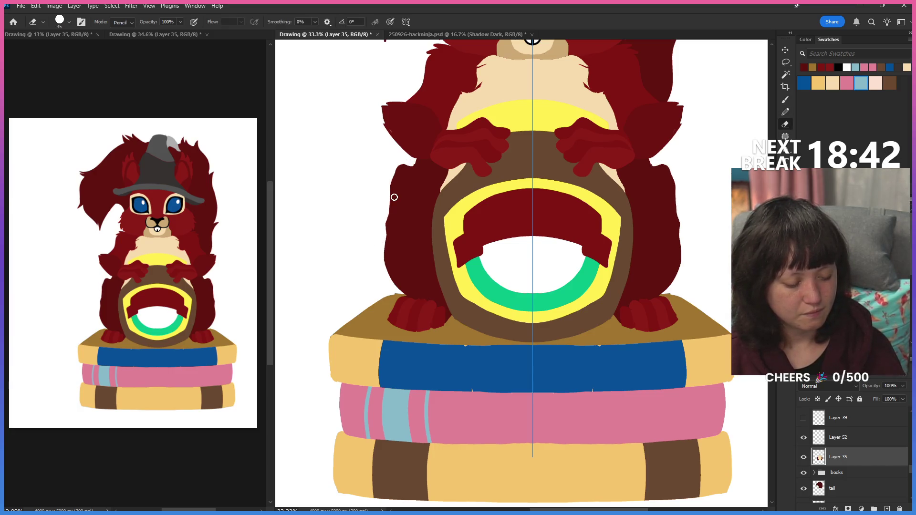
{"action": "left_click_drag", "start_coordinate": [386, 226], "coordinate": [408, 161]}
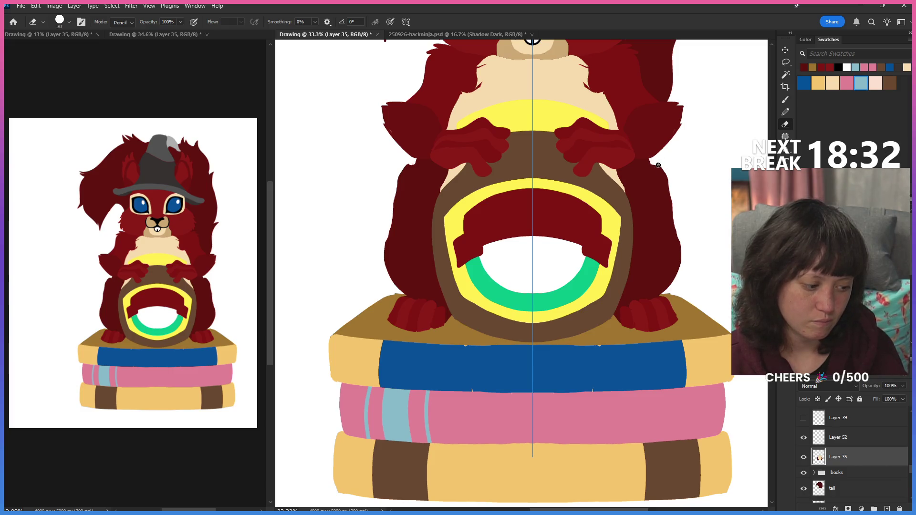
{"action": "left_click_drag", "start_coordinate": [671, 207], "coordinate": [689, 256]}
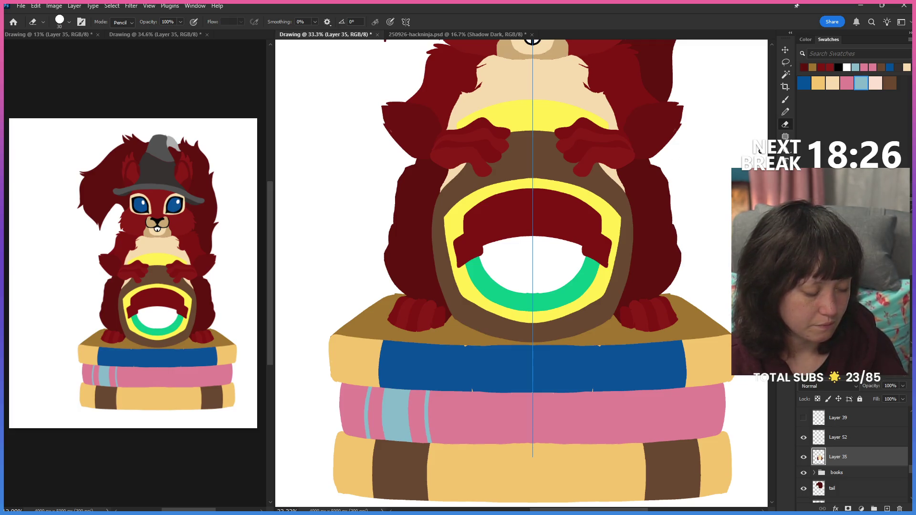
Step: Repaint the left fur edge in dark red, then erase a strip along it to trim again
{"action": "key", "text": "b"}
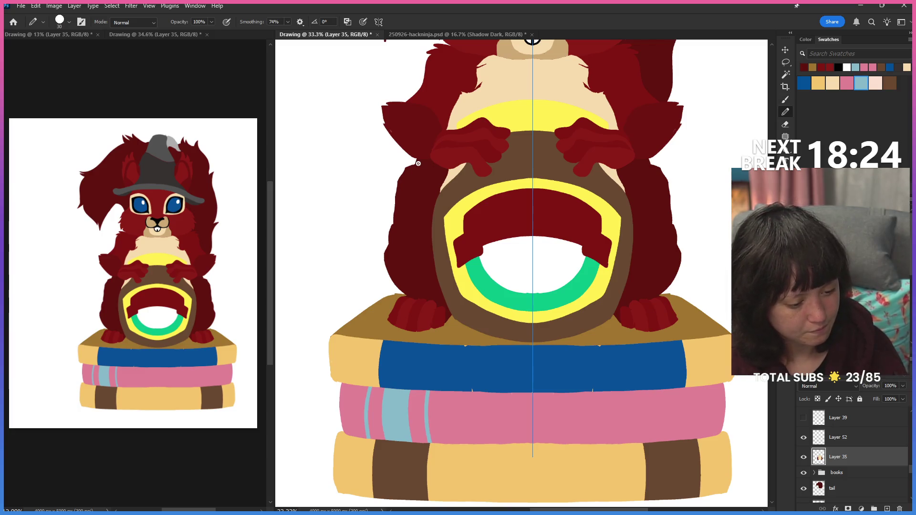
{"action": "left_click_drag", "start_coordinate": [405, 169], "coordinate": [395, 192]}
{"action": "left_click_drag", "start_coordinate": [392, 231], "coordinate": [386, 262]}
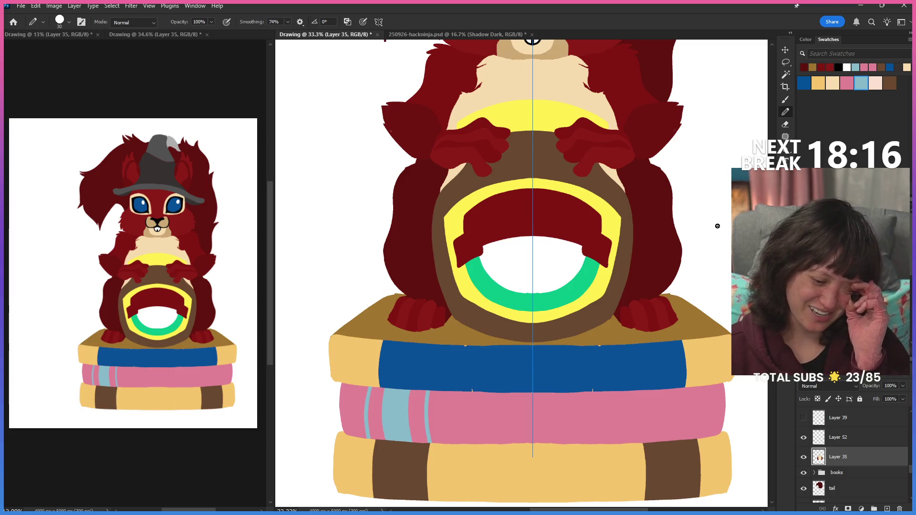
{"action": "key", "text": "e"}
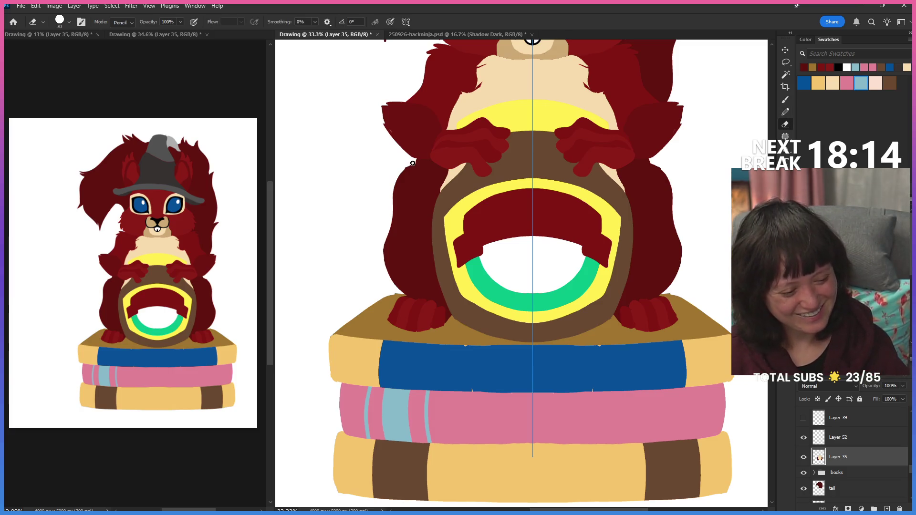
{"action": "mouse_move", "coordinate": [391, 200]}
{"action": "left_mouse_down"}
{"action": "mouse_move", "coordinate": [398, 182]}
{"action": "mouse_move", "coordinate": [382, 255]}
{"action": "left_mouse_up"}
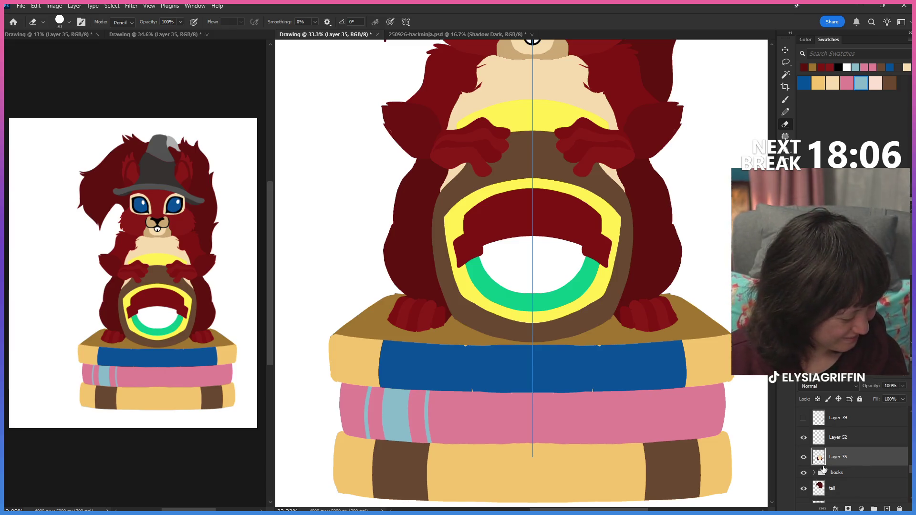
Step: Hide Layer 35 and toggle Layers 68 and 71 to locate the thin arm lines on Layer 71
{"action": "left_click", "coordinate": [803, 457]}
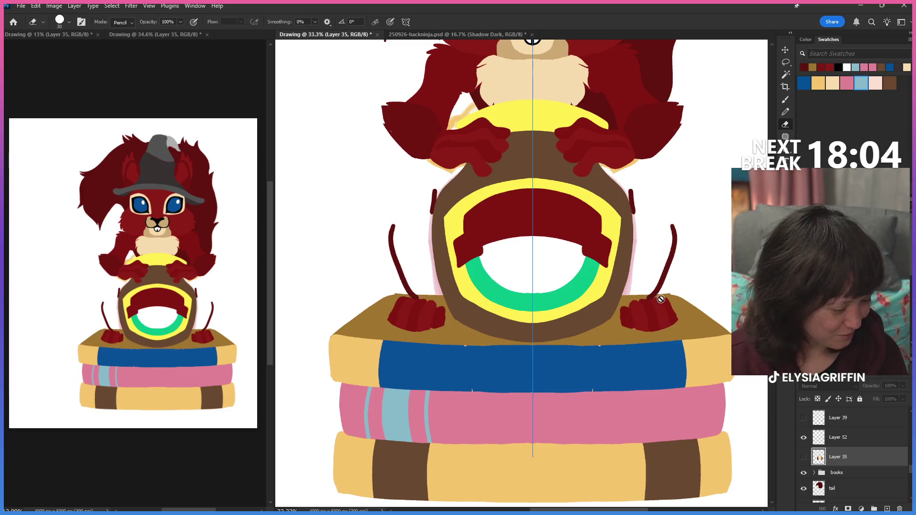
{"action": "scroll", "coordinate": [859, 454], "scroll_direction": "up", "scroll_amount": 2}
{"action": "scroll", "coordinate": [859, 454], "scroll_direction": "up", "scroll_amount": 2}
{"action": "scroll", "coordinate": [910, 448], "scroll_direction": "up", "scroll_amount": 2}
{"action": "scroll", "coordinate": [911, 447], "scroll_direction": "up", "scroll_amount": 1}
{"action": "scroll", "coordinate": [911, 448], "scroll_direction": "up", "scroll_amount": 1}
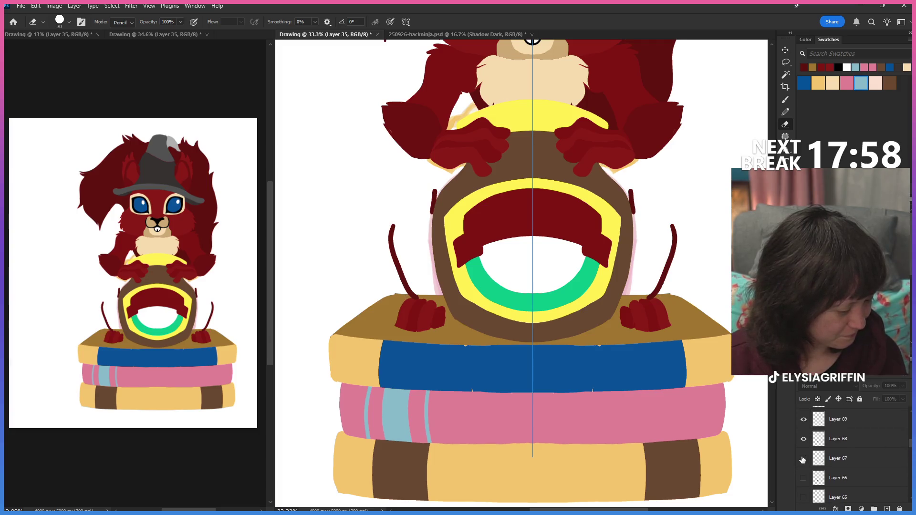
{"action": "left_click", "coordinate": [802, 439]}
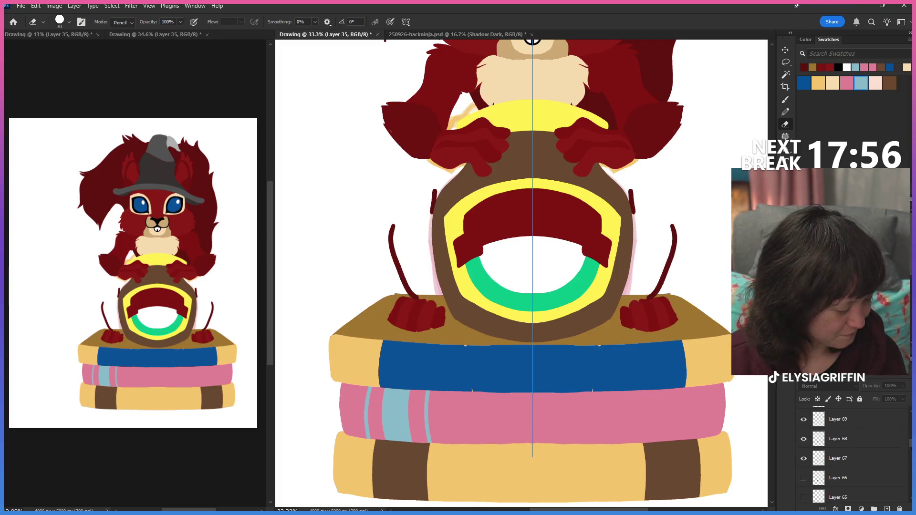
{"action": "scroll", "coordinate": [870, 439], "scroll_direction": "up", "scroll_amount": 2}
{"action": "left_click", "coordinate": [803, 427]}
{"action": "left_click", "coordinate": [803, 429]}
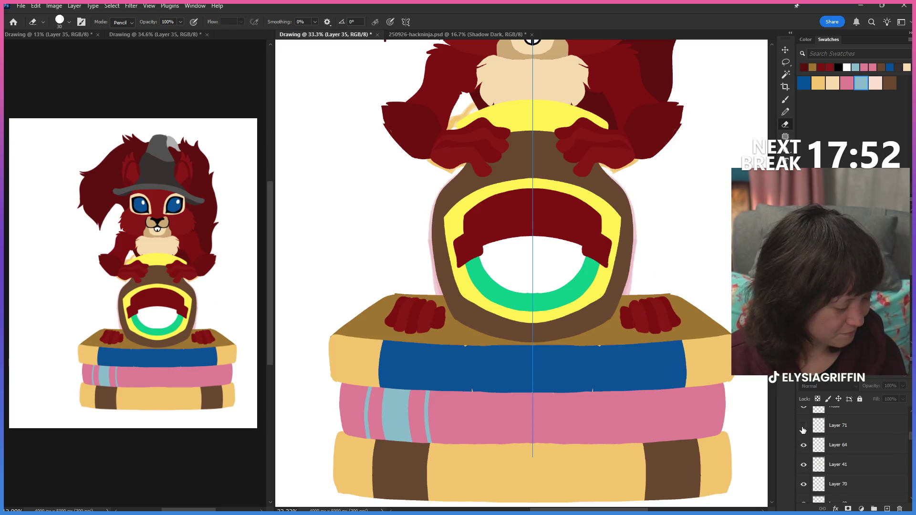
{"action": "left_click", "coordinate": [803, 428]}
{"action": "left_click", "coordinate": [837, 425]}
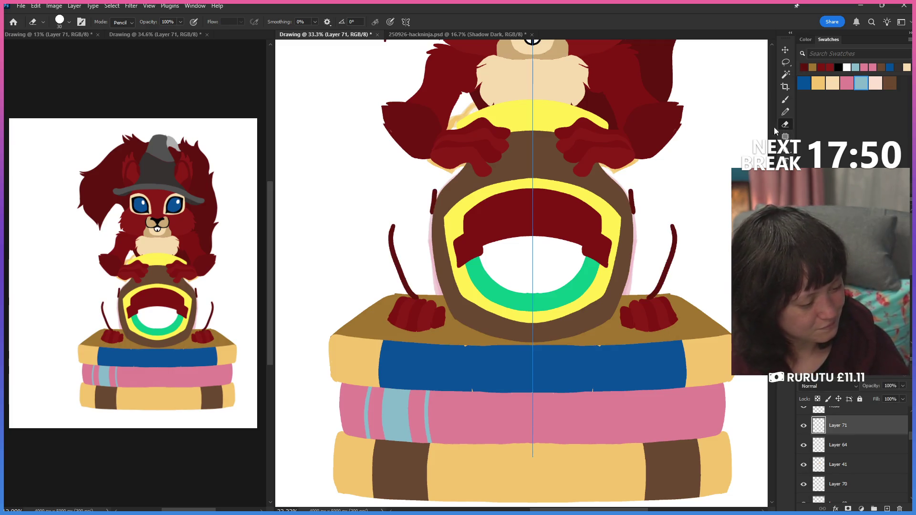
Step: Erase the arm lines beside the pot, then show and reselect Layer 35 for painting
{"action": "mouse_move", "coordinate": [628, 184]}
{"action": "left_mouse_down"}
{"action": "mouse_move", "coordinate": [633, 218]}
{"action": "mouse_move", "coordinate": [669, 258]}
{"action": "mouse_move", "coordinate": [651, 289]}
{"action": "left_mouse_up"}
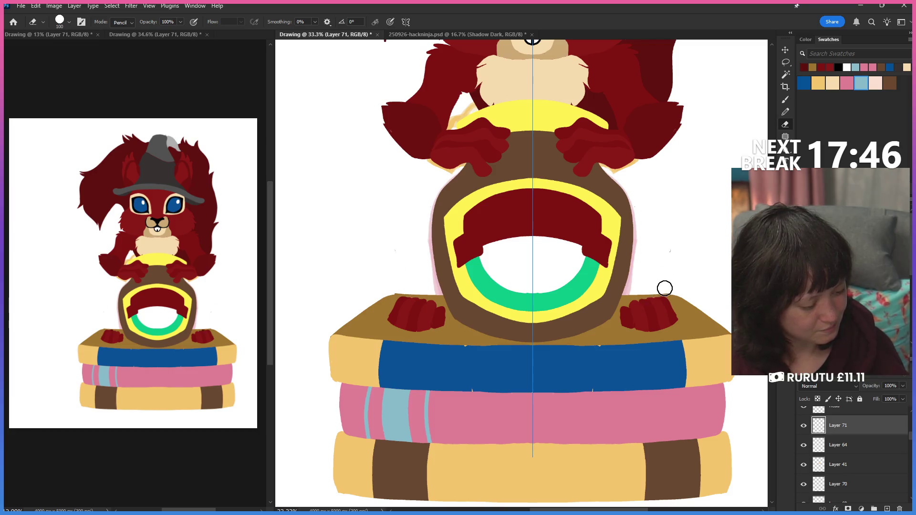
{"action": "scroll", "coordinate": [852, 451], "scroll_direction": "down", "scroll_amount": 3}
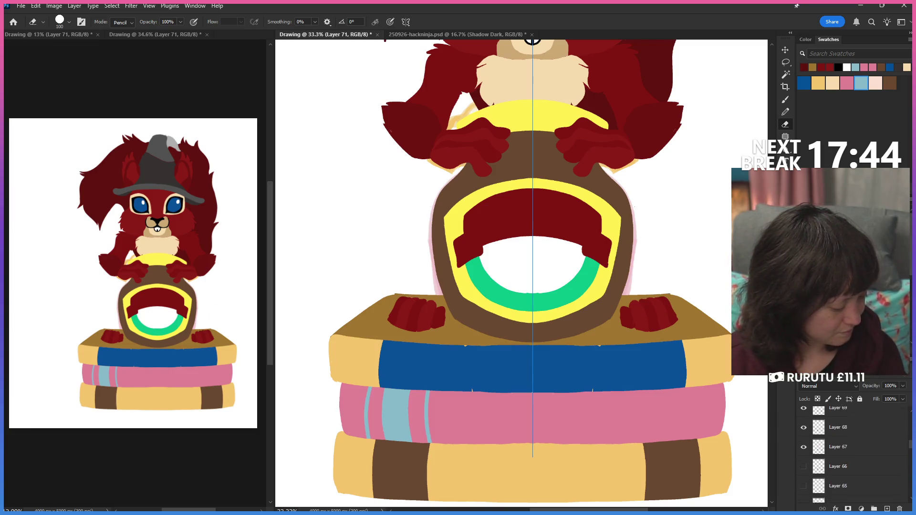
{"action": "scroll", "coordinate": [811, 479], "scroll_direction": "down", "scroll_amount": 3}
{"action": "scroll", "coordinate": [811, 479], "scroll_direction": "down", "scroll_amount": 3}
{"action": "scroll", "coordinate": [812, 479], "scroll_direction": "down", "scroll_amount": 3}
{"action": "scroll", "coordinate": [811, 479], "scroll_direction": "down", "scroll_amount": 3}
{"action": "left_click", "coordinate": [804, 449]}
{"action": "left_click", "coordinate": [837, 449]}
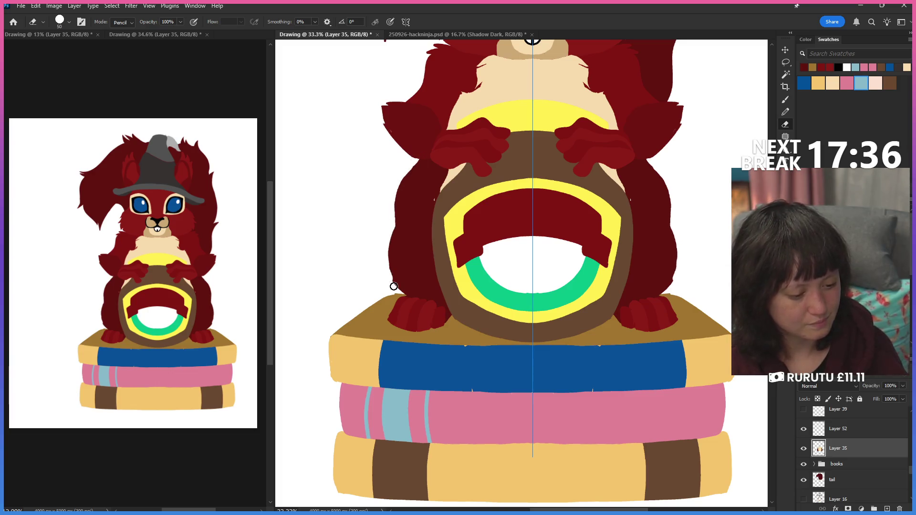
{"action": "left_click", "coordinate": [785, 112]}
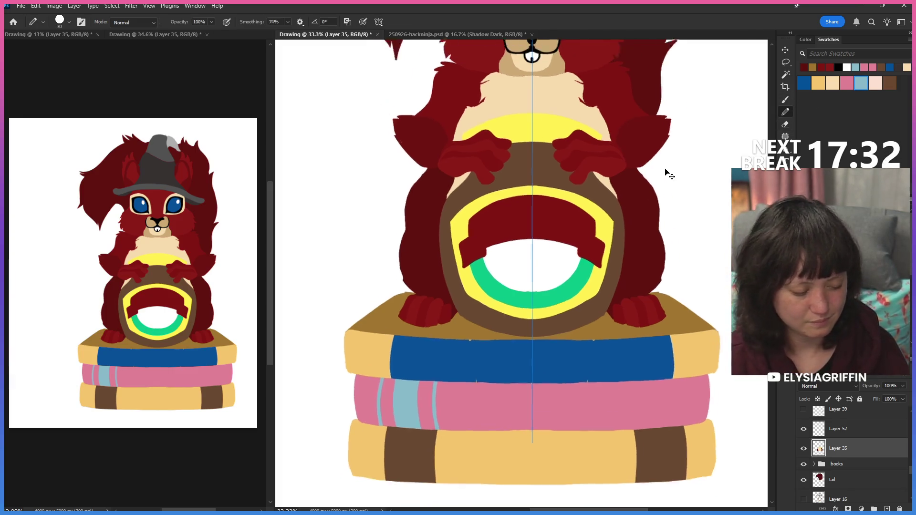
{"action": "key", "text": "ctrl+minus"}
{"action": "key", "text": "ctrl+minus"}
{"action": "key", "text": "ctrl+minus"}
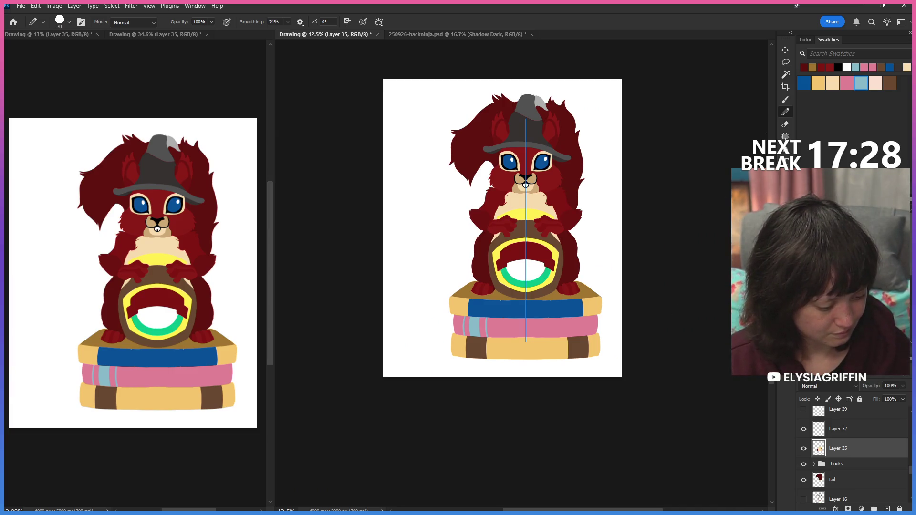
{"action": "left_click", "coordinate": [785, 124]}
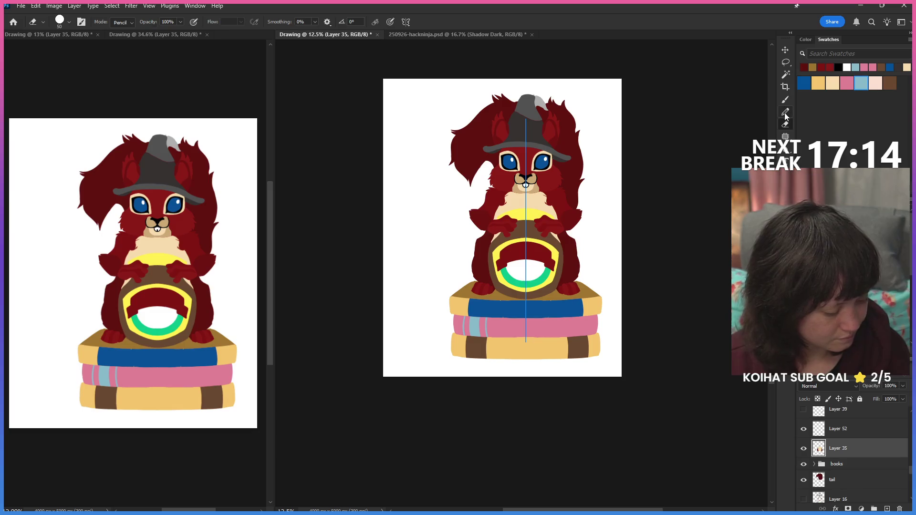
{"action": "key", "text": "b"}
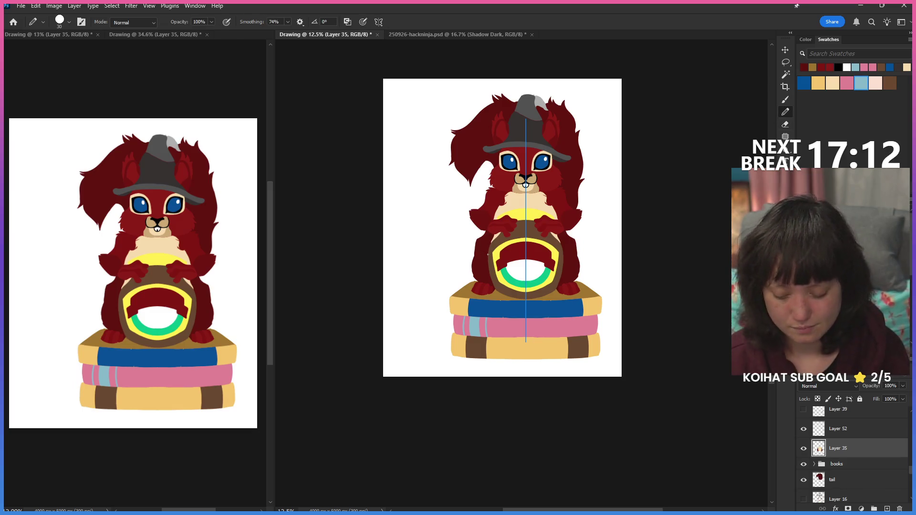
{"action": "key", "text": "ctrl+plus"}
{"action": "key", "text": "ctrl+plus"}
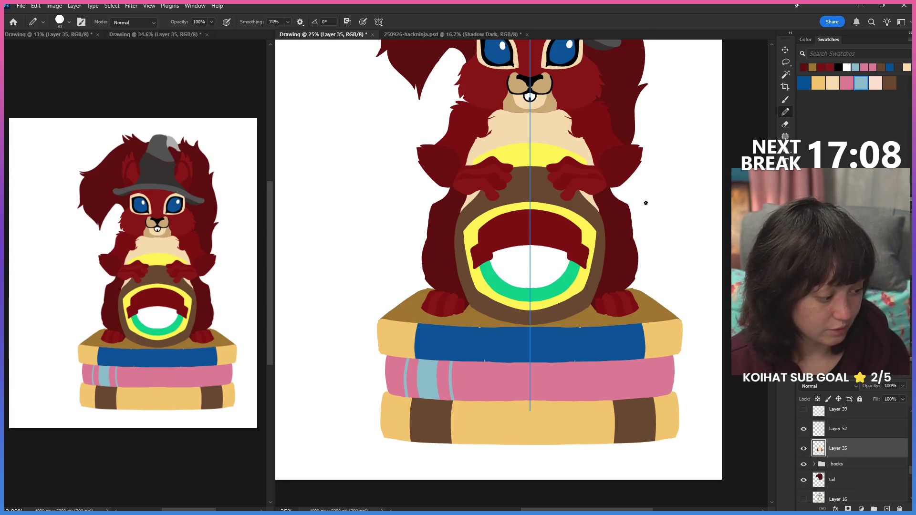
Step: Brush mirrored haunch outlines on both sides, then Paint Bucket (G) them dark red and ready the Eraser (E)
{"action": "left_click_drag", "start_coordinate": [427, 235], "coordinate": [421, 286]}
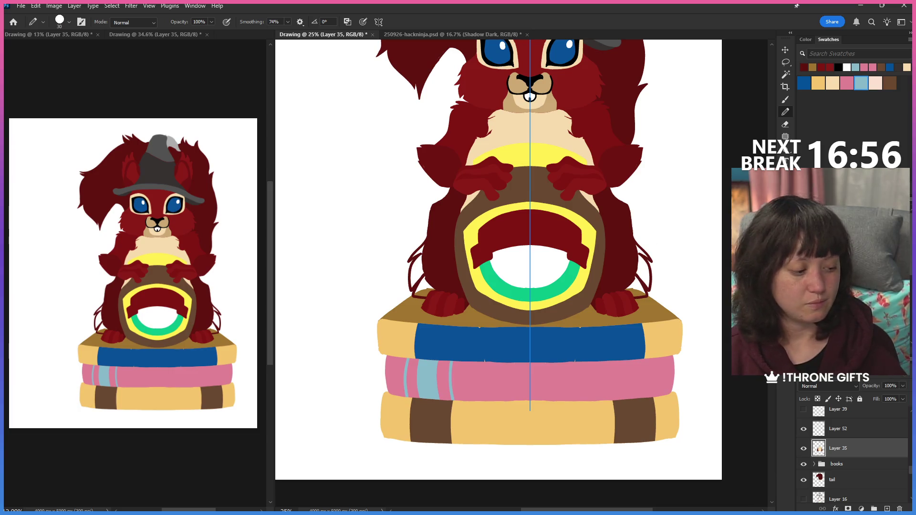
{"action": "key", "text": "g"}
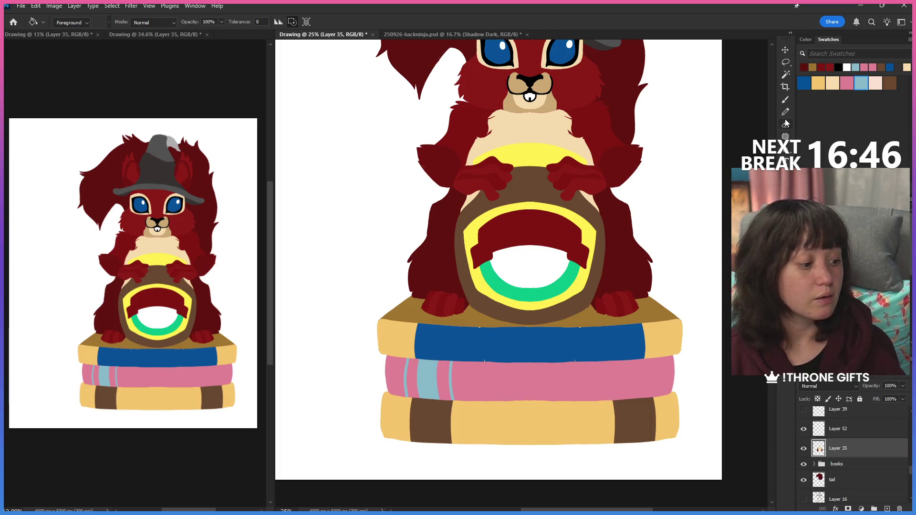
{"action": "key", "text": "e"}
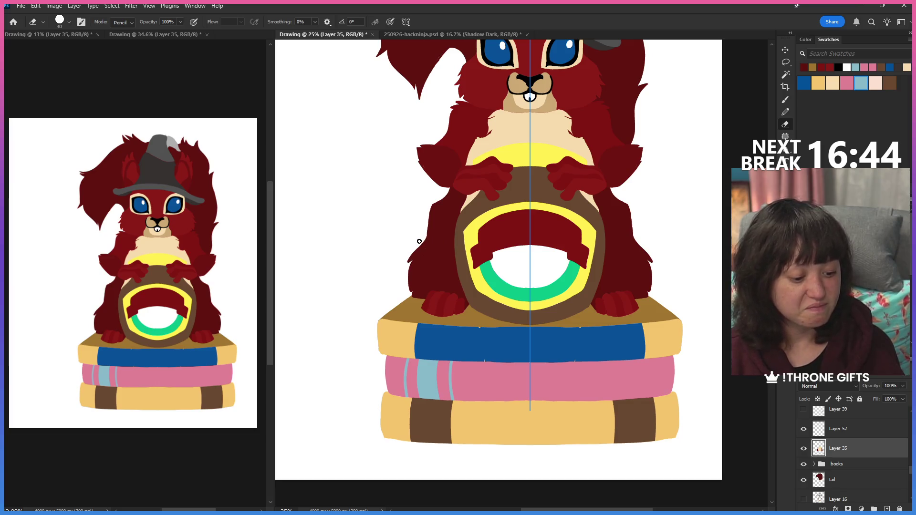
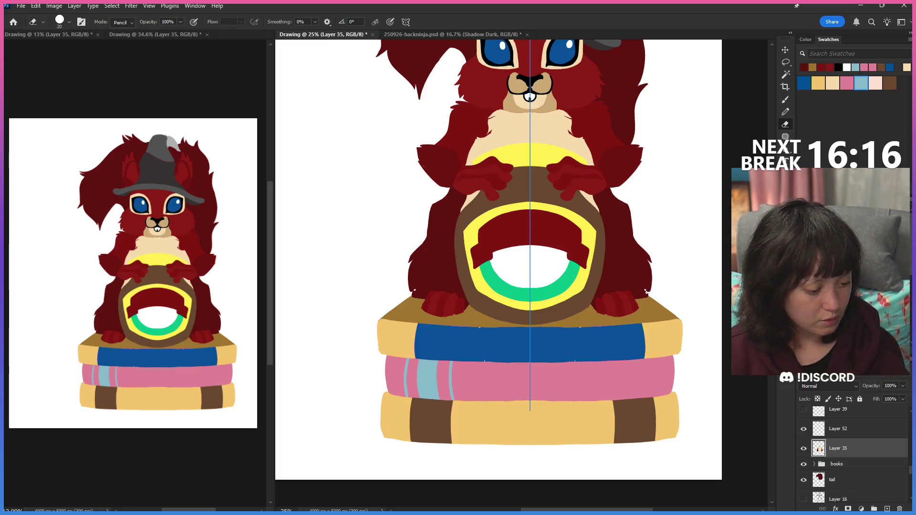
Step: Touch up the fur edge with a small erase and a mirrored paint mark
{"action": "mouse_move", "coordinate": [650, 291]}
{"action": "left_mouse_down"}
{"action": "mouse_move", "coordinate": [655, 268]}
{"action": "mouse_move", "coordinate": [652, 285]}
{"action": "left_mouse_up"}
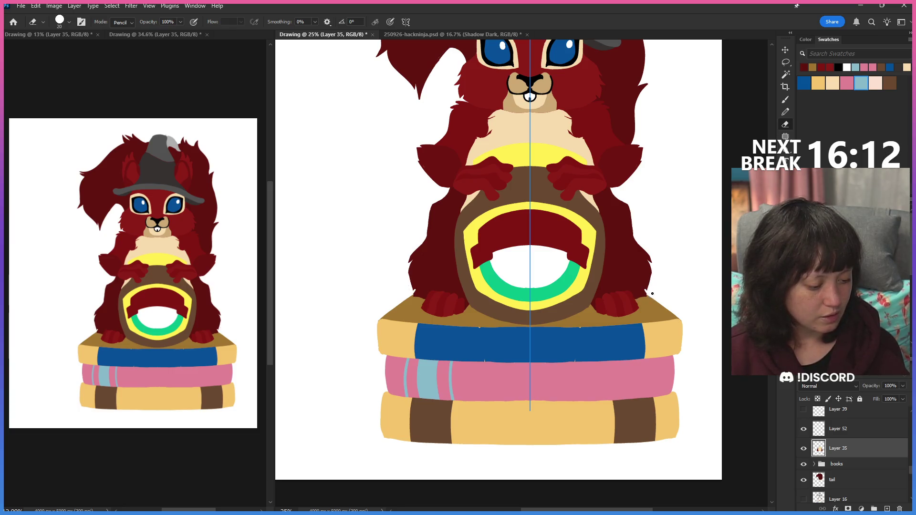
{"action": "key", "text": "b"}
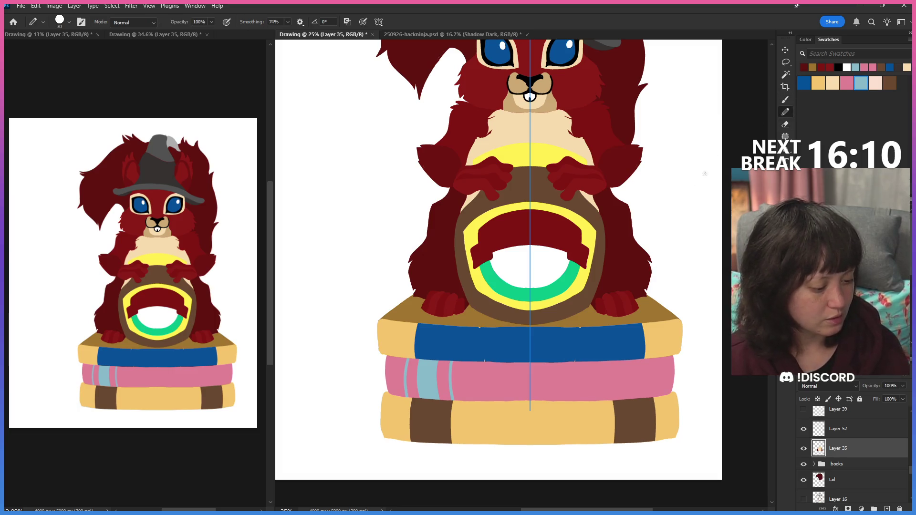
{"action": "left_click_drag", "start_coordinate": [647, 294], "coordinate": [647, 280]}
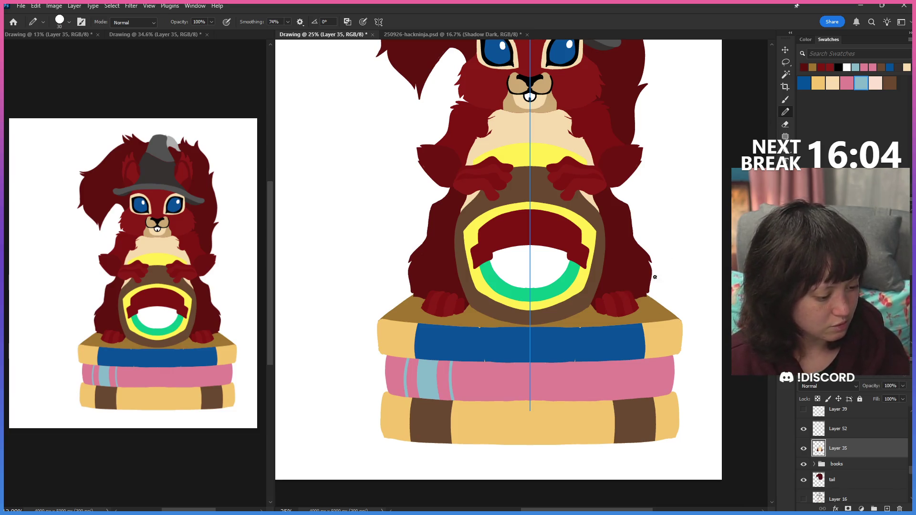
{"action": "key", "text": "e"}
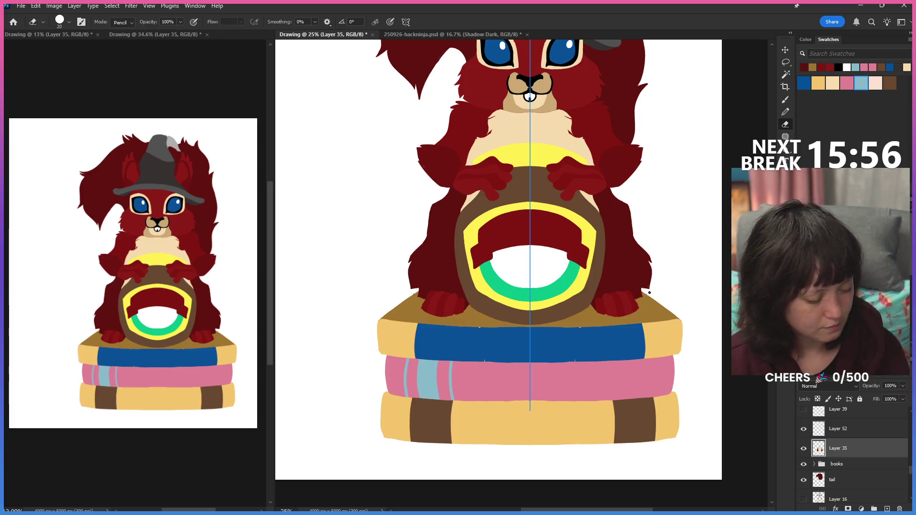
{"action": "key", "text": "b"}
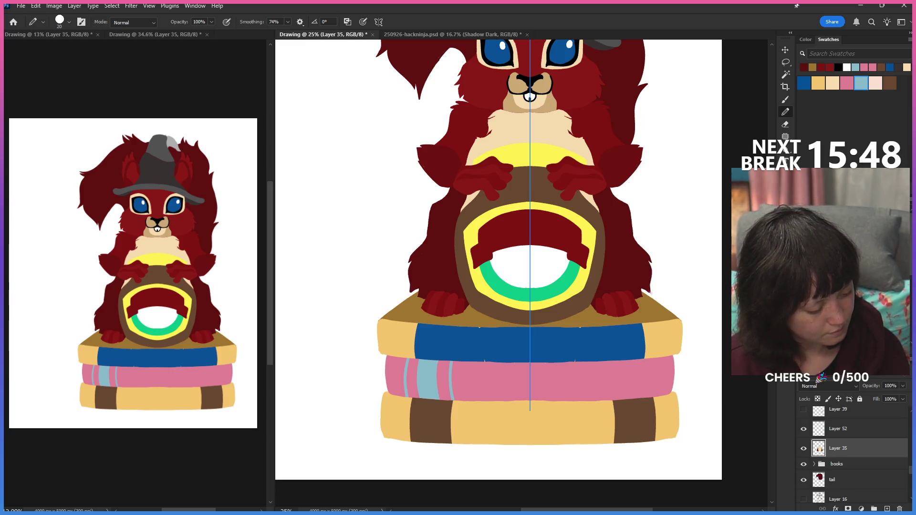
{"action": "key", "text": "e"}
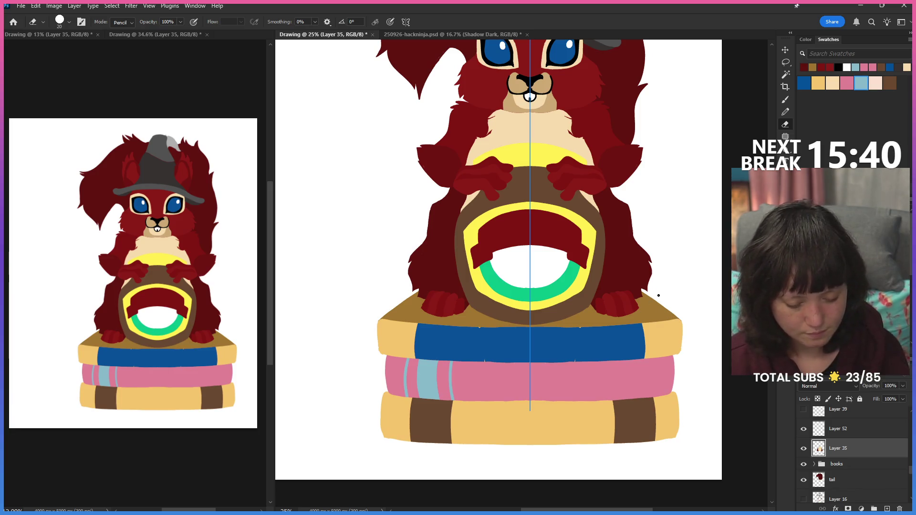
Step: Erase thin curves down both sides of the body, then undo them
{"action": "left_click_drag", "start_coordinate": [426, 246], "coordinate": [428, 287]}
{"action": "left_click_drag", "start_coordinate": [634, 247], "coordinate": [633, 282]}
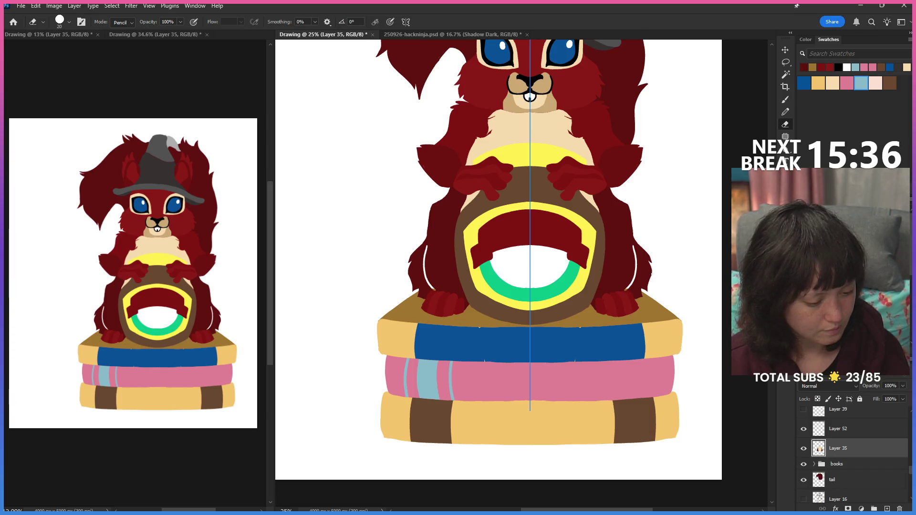
{"action": "key", "text": "ctrl+z"}
{"action": "key", "text": "ctrl+z"}
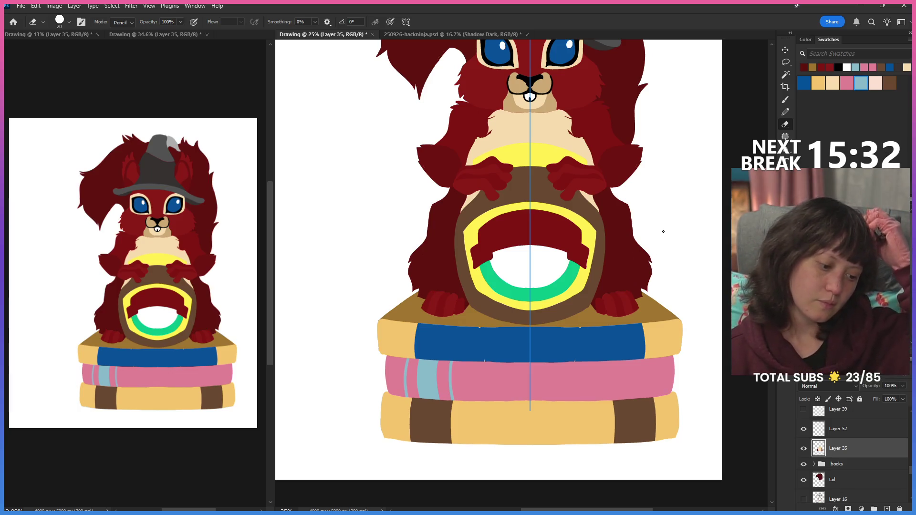
{"action": "left_click", "coordinate": [785, 74]}
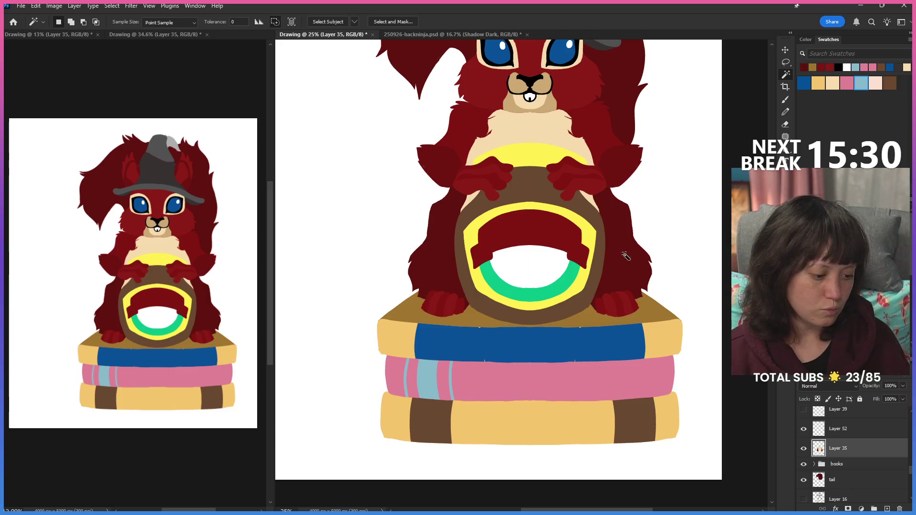
Step: Select the area around the brown ring and fill the arm with darker red shading
{"action": "left_click", "coordinate": [709, 134]}
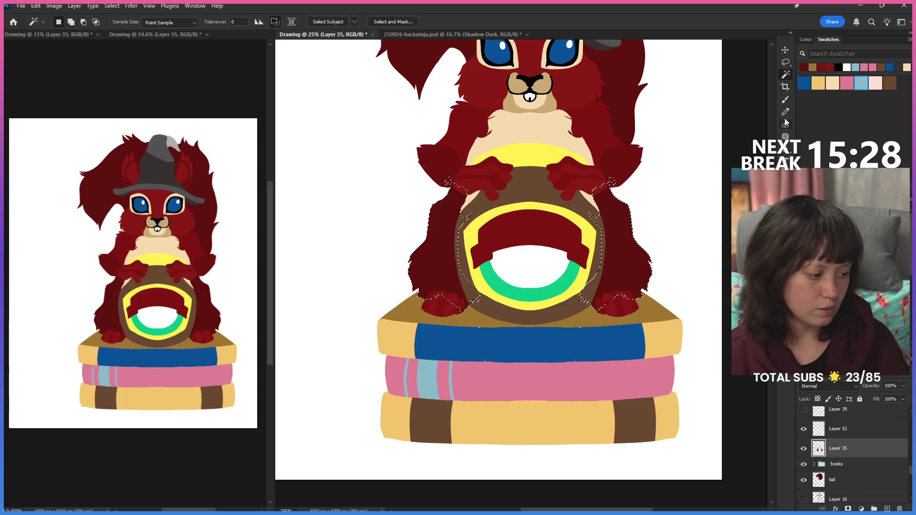
{"action": "key", "text": "b"}
{"action": "left_click_drag", "start_coordinate": [529, 43], "coordinate": [530, 411]}
{"action": "left_click_drag", "start_coordinate": [623, 205], "coordinate": [596, 280]}
{"action": "left_click_drag", "start_coordinate": [644, 212], "coordinate": [606, 306]}
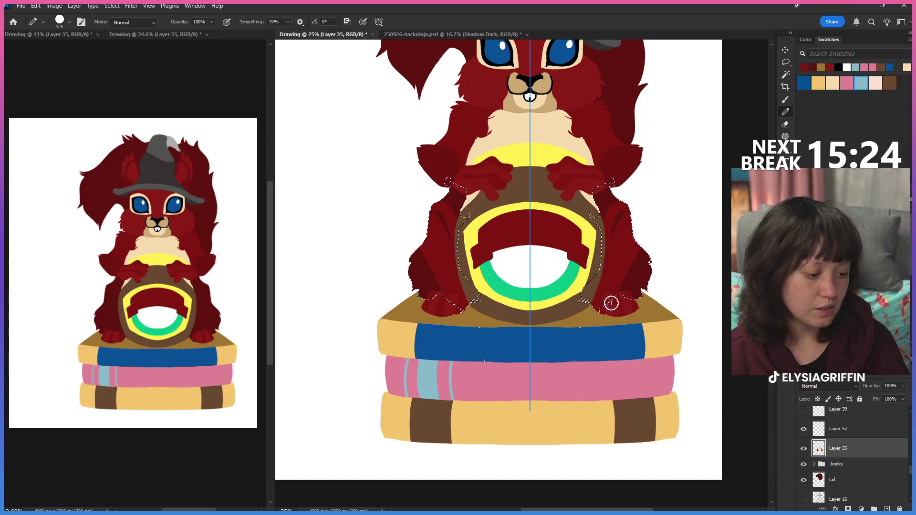
{"action": "mouse_move", "coordinate": [650, 193]}
{"action": "left_mouse_down"}
{"action": "mouse_move", "coordinate": [602, 236]}
{"action": "mouse_move", "coordinate": [605, 317]}
{"action": "mouse_move", "coordinate": [605, 293]}
{"action": "mouse_move", "coordinate": [585, 299]}
{"action": "left_mouse_up"}
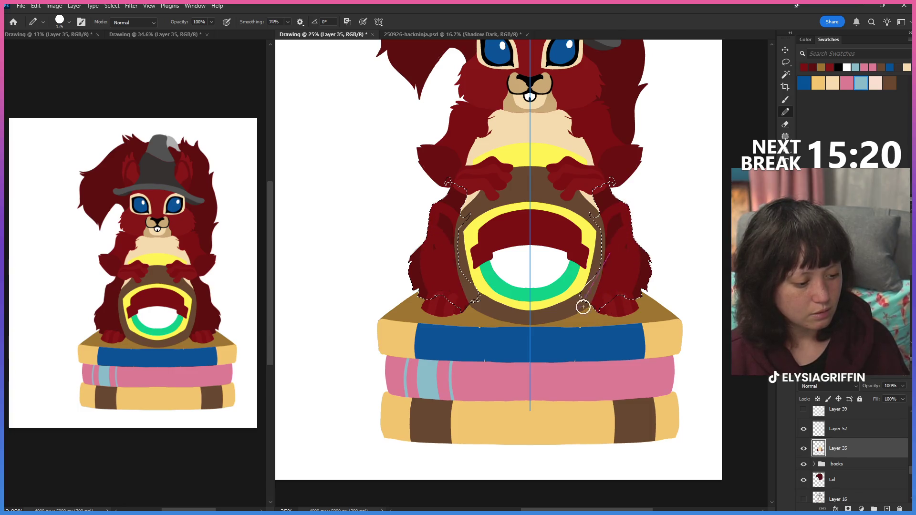
{"action": "mouse_move", "coordinate": [608, 247]}
{"action": "left_mouse_down"}
{"action": "mouse_move", "coordinate": [623, 286]}
{"action": "mouse_move", "coordinate": [617, 305]}
{"action": "mouse_move", "coordinate": [617, 294]}
{"action": "left_mouse_up"}
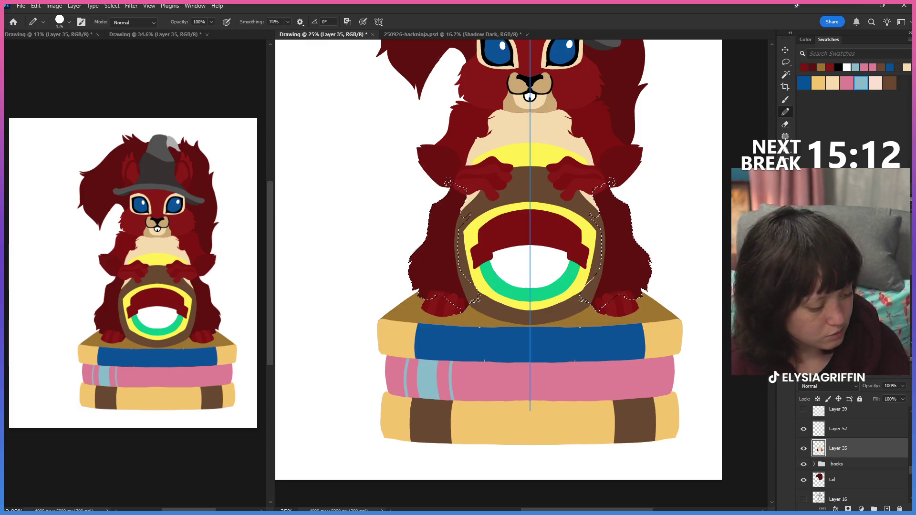
Step: Pick a lighter red and repaint both arms mirrored, then drop the selection
{"action": "left_click", "coordinate": [784, 136]}
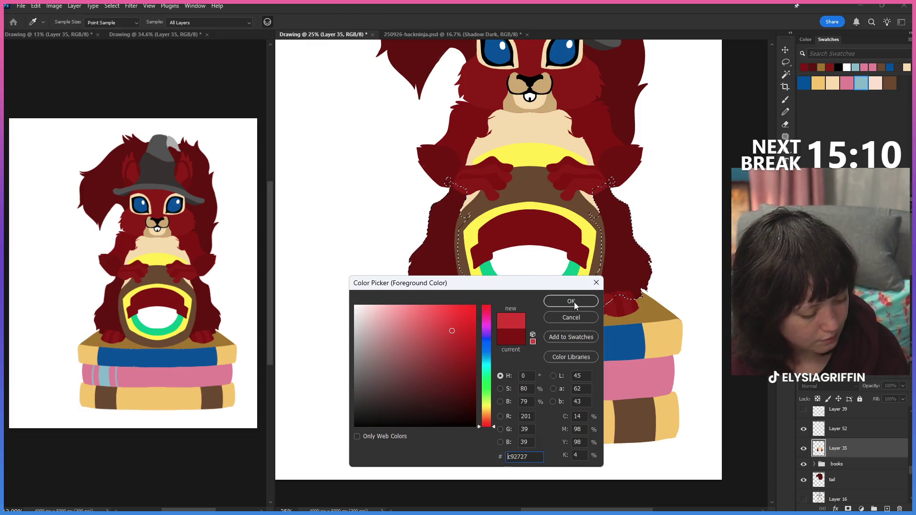
{"action": "left_click", "coordinate": [542, 206]}
{"action": "key", "text": "Return"}
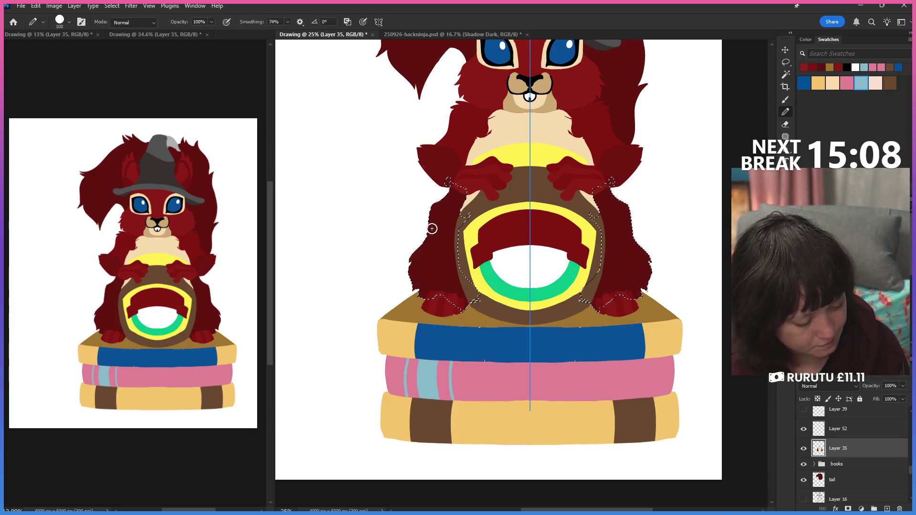
{"action": "left_click_drag", "start_coordinate": [429, 231], "coordinate": [431, 262]}
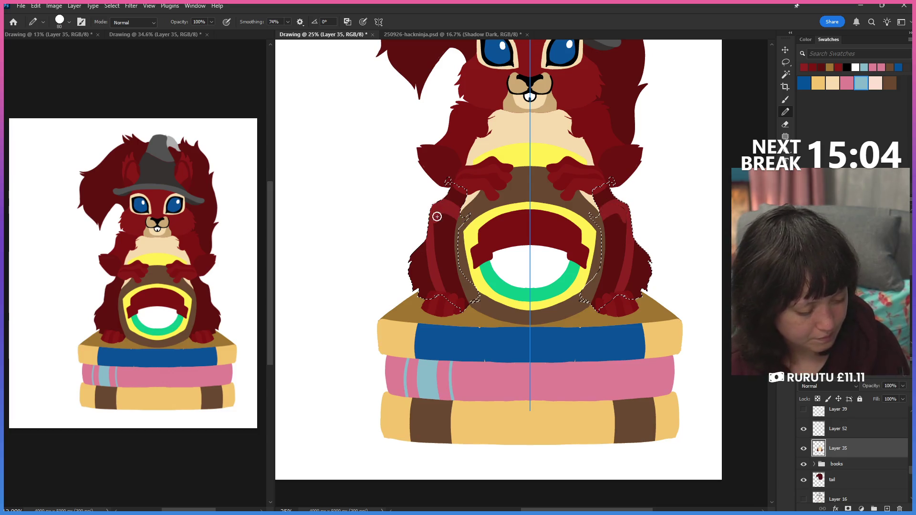
{"action": "left_click_drag", "start_coordinate": [434, 242], "coordinate": [444, 293]}
{"action": "left_click_drag", "start_coordinate": [440, 215], "coordinate": [458, 297]}
{"action": "left_click_drag", "start_coordinate": [451, 215], "coordinate": [462, 300]}
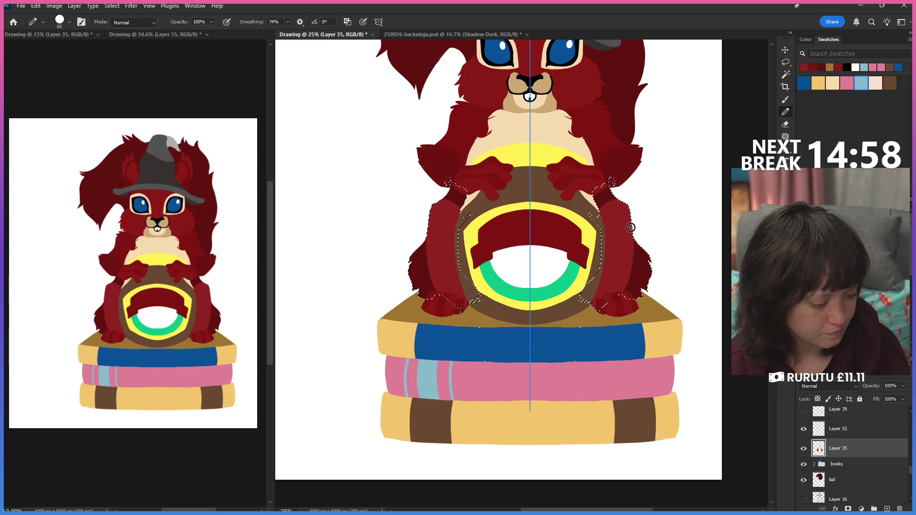
{"action": "key", "text": "ctrl+d"}
{"action": "key", "text": "l"}
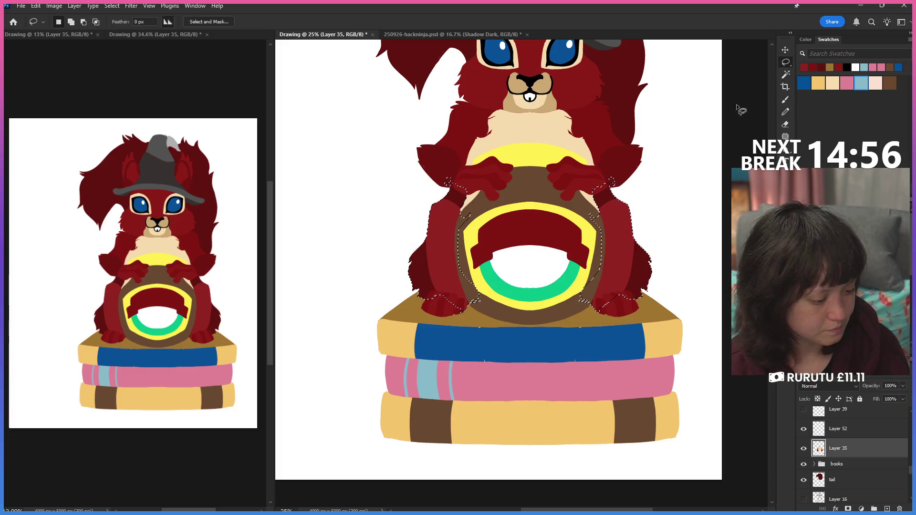
{"action": "key", "text": "ctrl+minus"}
{"action": "key", "text": "ctrl+minus"}
{"action": "key", "text": "ctrl+minus"}
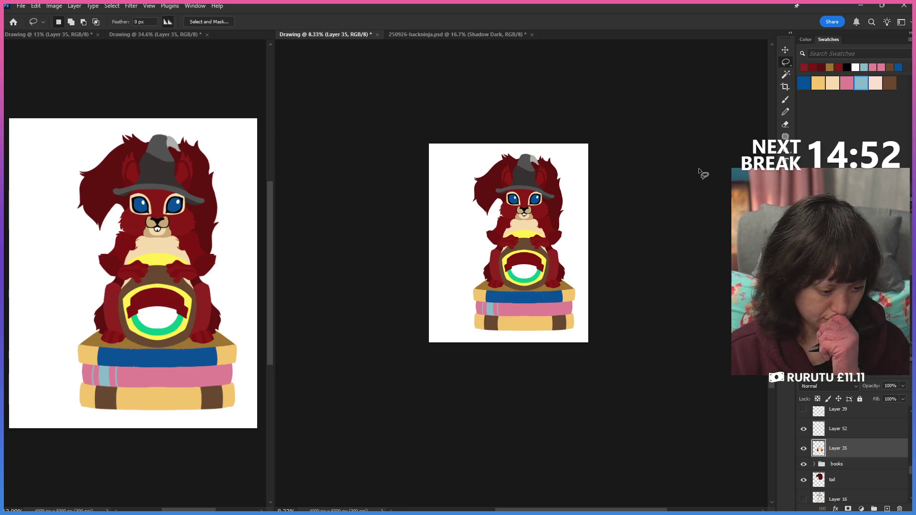
{"action": "key", "text": "ctrl+plus"}
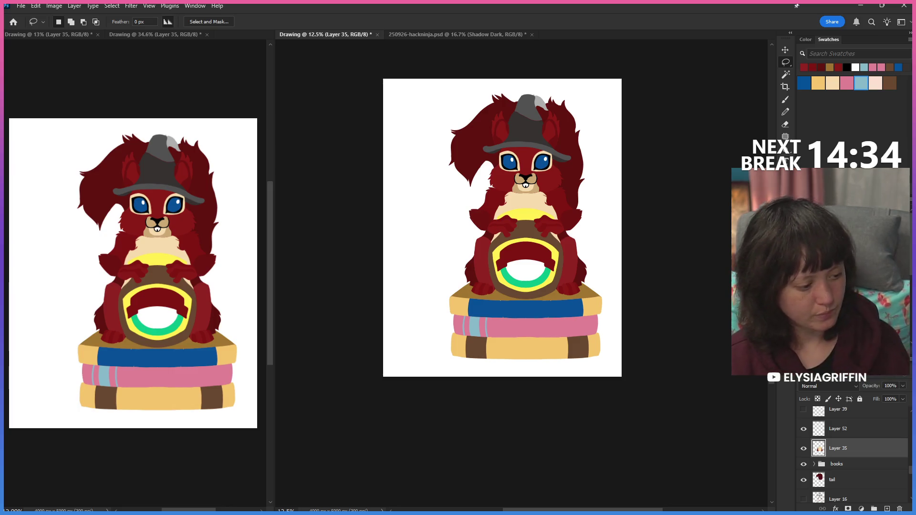
{"action": "key", "text": "g"}
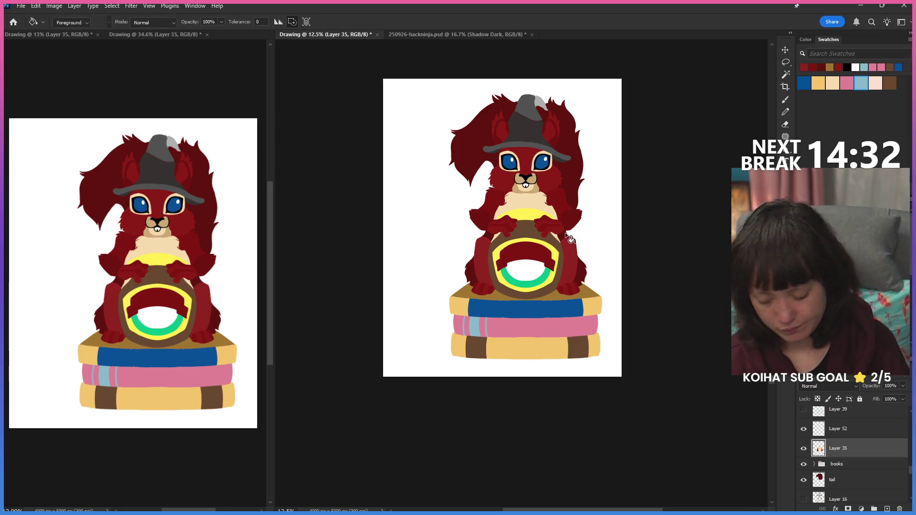
{"action": "left_click", "coordinate": [568, 230], "text": "alt"}
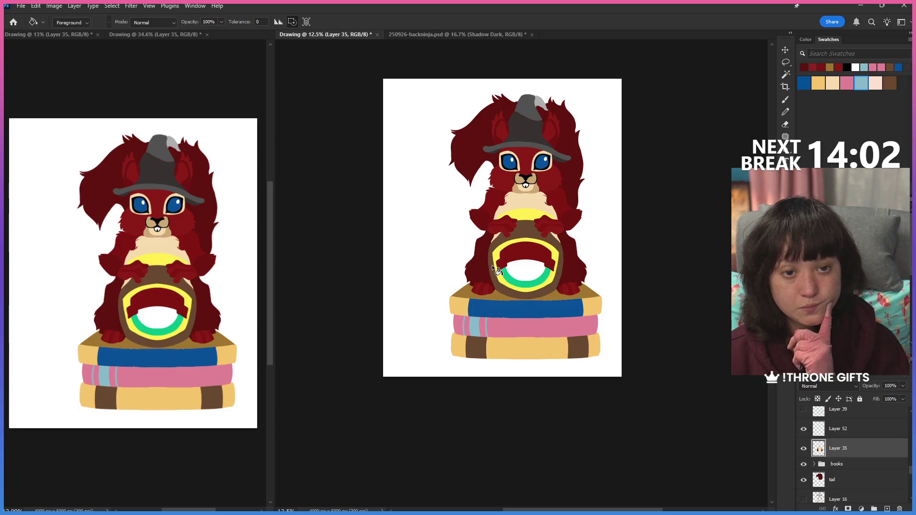
{"action": "scroll", "coordinate": [851, 454], "scroll_direction": "down", "scroll_amount": 3}
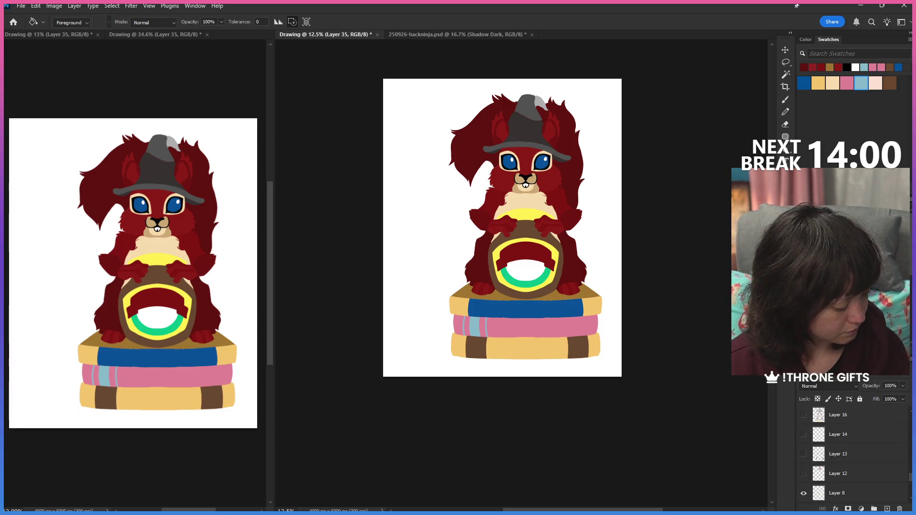
{"action": "scroll", "coordinate": [851, 455], "scroll_direction": "down", "scroll_amount": 3}
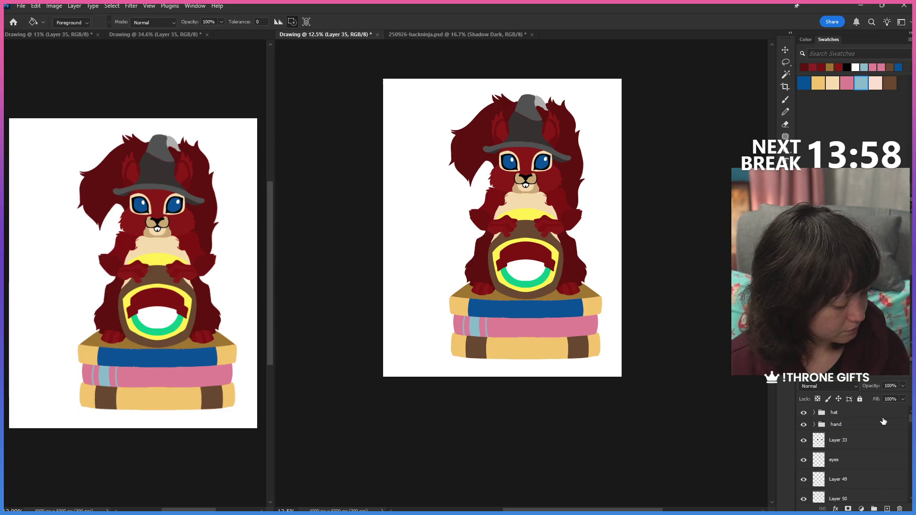
Step: Add empty Layer 72, zoom to the face and pick the Pencil for whiskers
{"action": "left_click", "coordinate": [887, 508]}
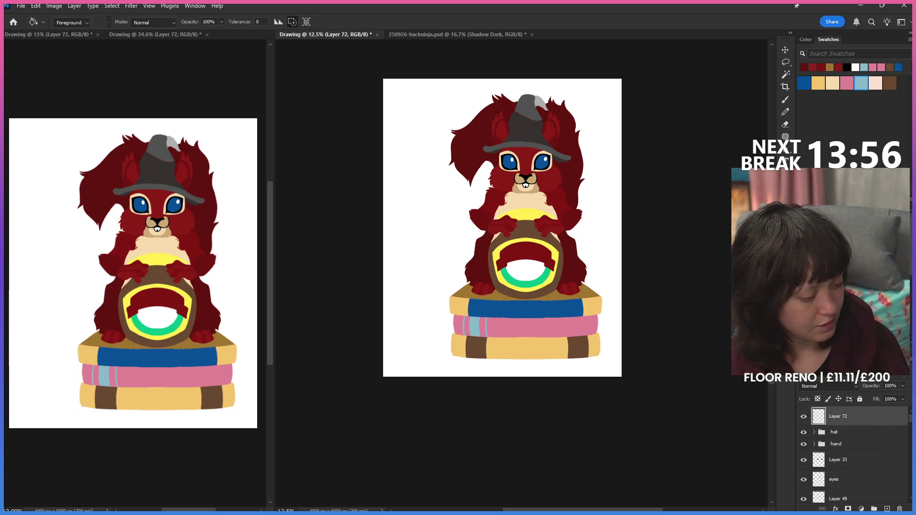
{"action": "key", "text": "z"}
{"action": "left_click_drag", "start_coordinate": [533, 177], "coordinate": [572, 180]}
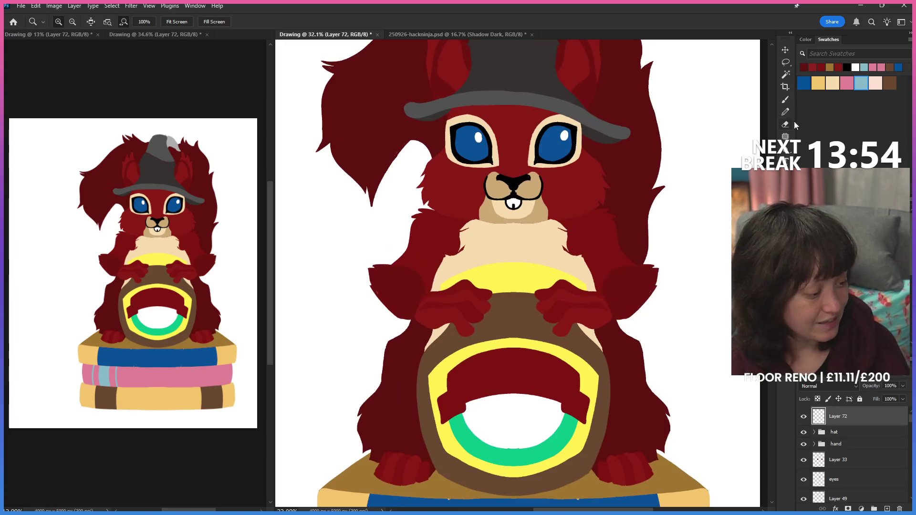
{"action": "left_click", "coordinate": [786, 113]}
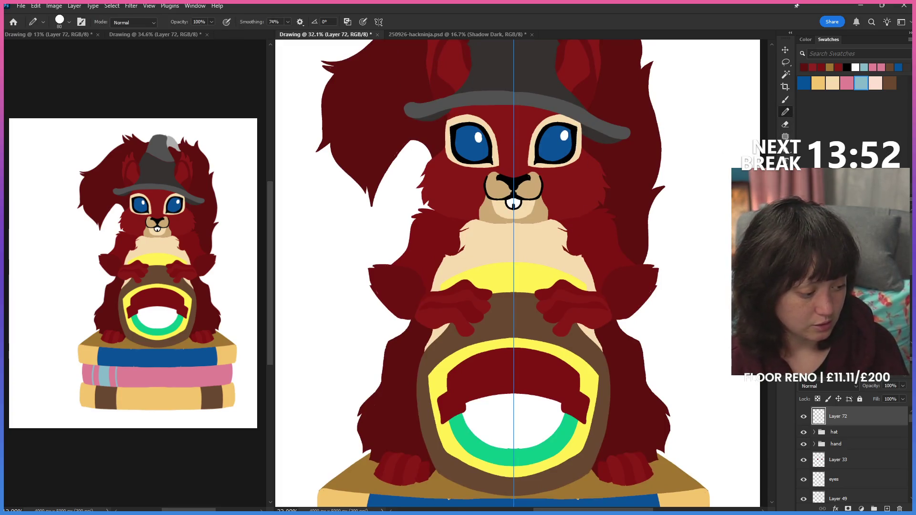
{"action": "key", "text": "bracketleft"}
{"action": "key", "text": "bracketleft"}
{"action": "key", "text": "bracketleft"}
{"action": "key", "text": "bracketleft"}
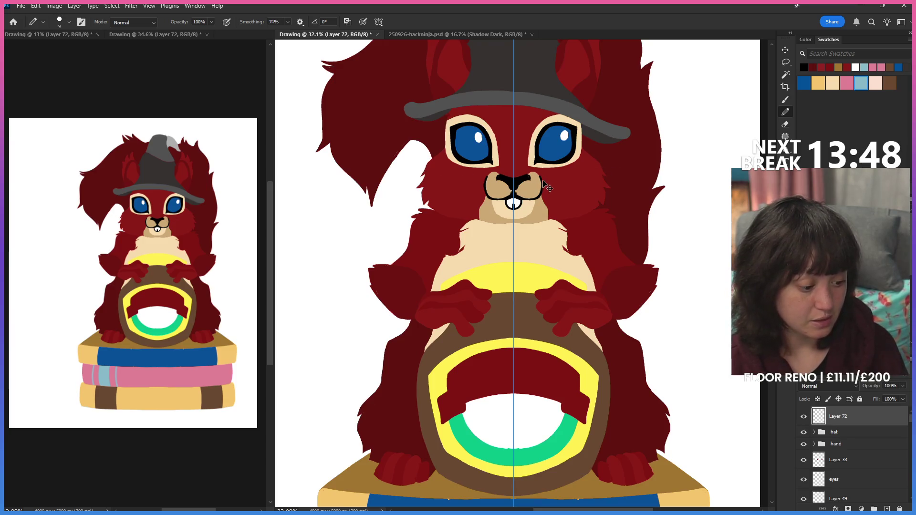
{"action": "left_click_drag", "start_coordinate": [535, 185], "coordinate": [629, 173]}
{"action": "left_click_drag", "start_coordinate": [542, 187], "coordinate": [627, 209]}
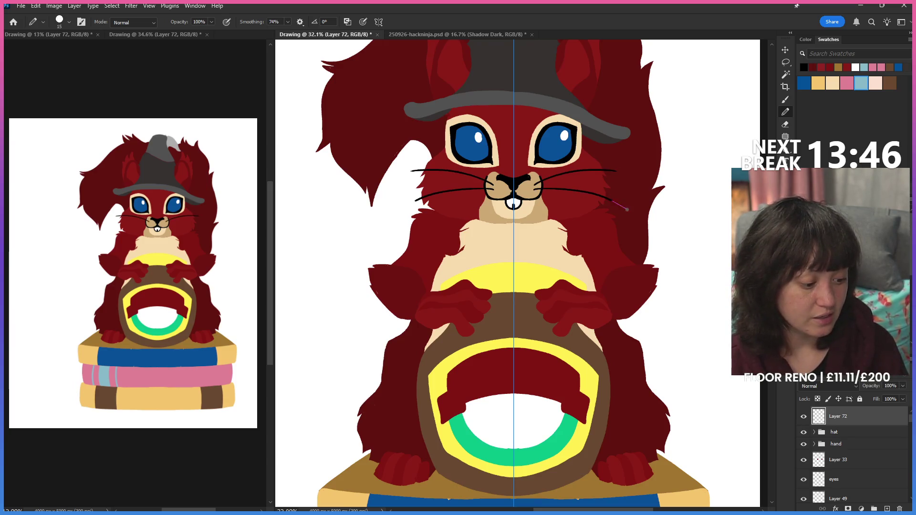
{"action": "key", "text": "ctrl+z"}
{"action": "mouse_move", "coordinate": [542, 188]}
{"action": "left_mouse_down"}
{"action": "mouse_move", "coordinate": [589, 188]}
{"action": "mouse_move", "coordinate": [586, 219]}
{"action": "left_mouse_up"}
{"action": "key", "text": "ctrl+z"}
{"action": "left_click_drag", "start_coordinate": [542, 193], "coordinate": [582, 217]}
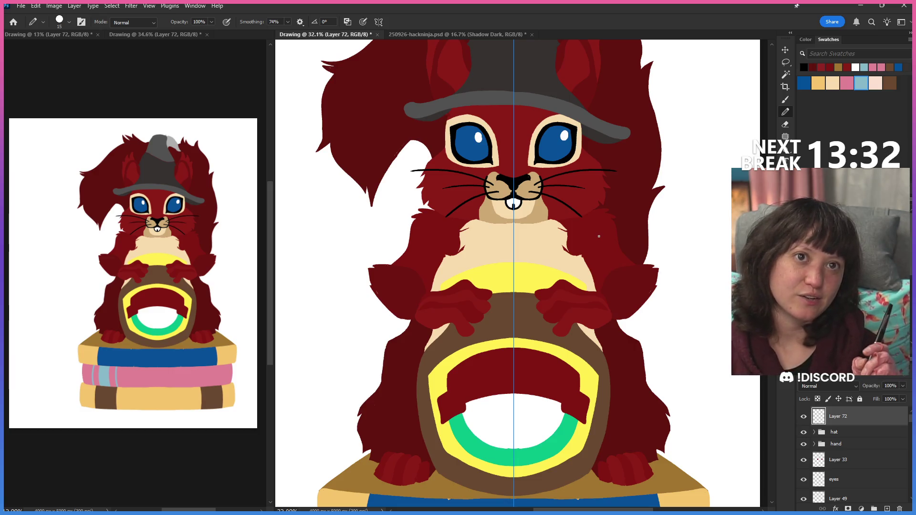
{"action": "key", "text": "ctrl+z"}
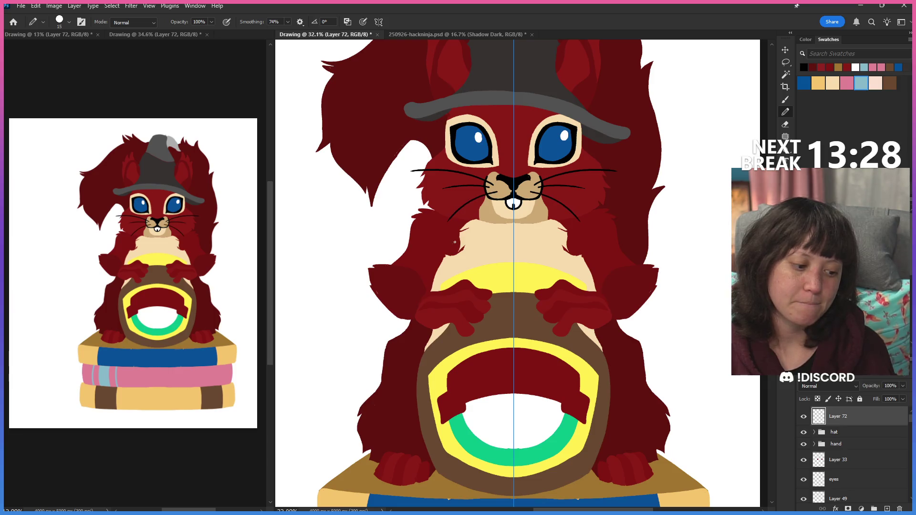
{"action": "key", "text": "ctrl+shift+z"}
{"action": "key", "text": "ctrl+z"}
{"action": "key", "text": "ctrl+shift+z"}
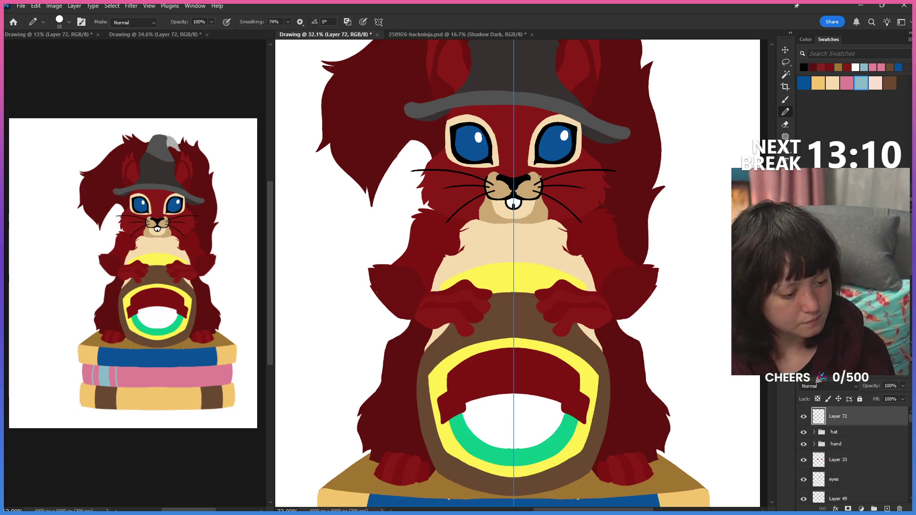
{"action": "key", "text": "ctrl+z"}
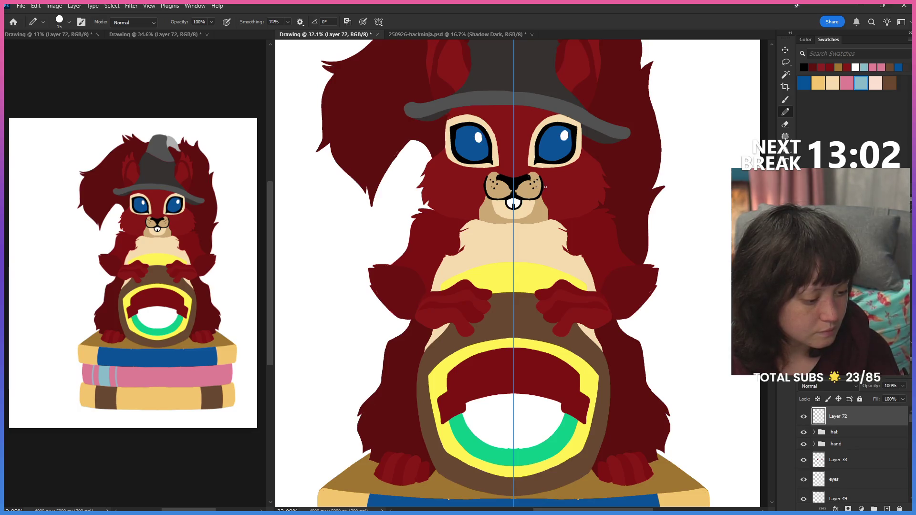
Step: Draw two trial pairs of mirrored whiskers beside the nose and undo them
{"action": "left_click_drag", "start_coordinate": [542, 180], "coordinate": [602, 178]}
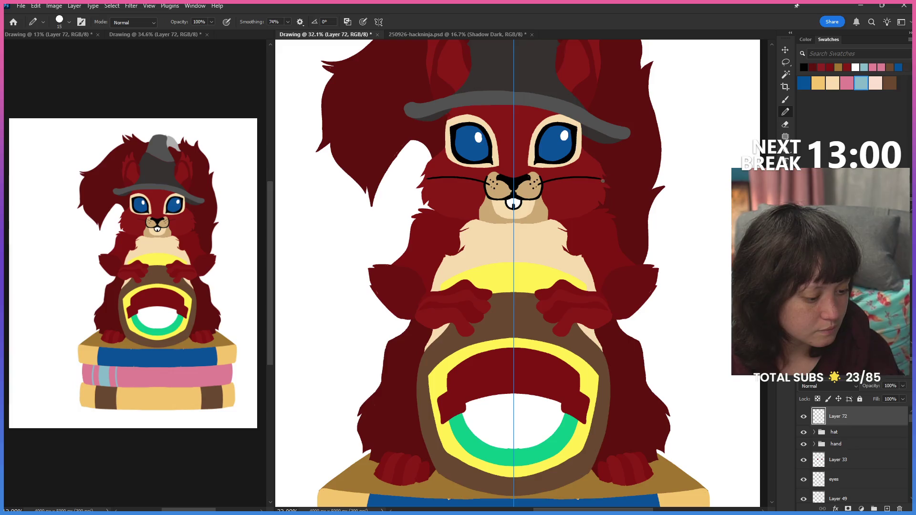
{"action": "left_click_drag", "start_coordinate": [547, 189], "coordinate": [588, 206]}
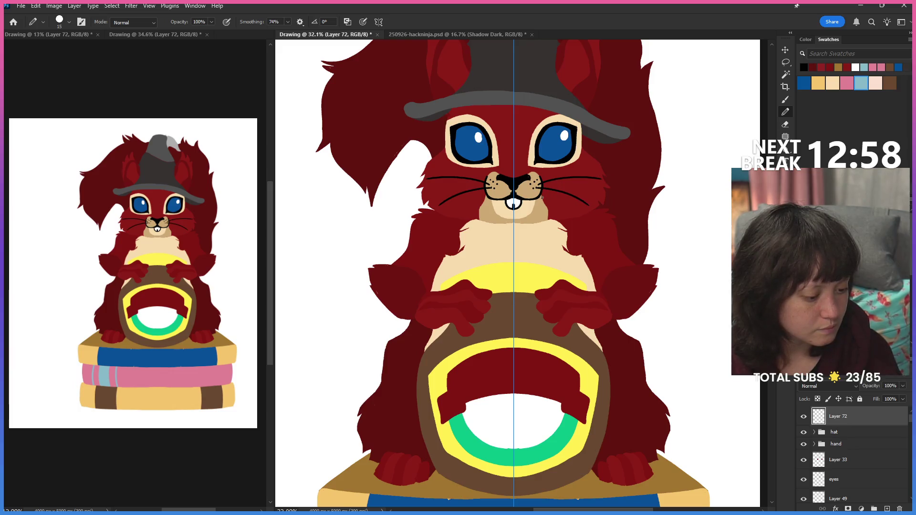
{"action": "key", "text": "ctrl+z"}
{"action": "key", "text": "ctrl+z"}
Step: Redraw three mirrored whiskers per side: higher, steeper lower and middle
{"action": "left_click_drag", "start_coordinate": [543, 180], "coordinate": [601, 173]}
{"action": "key", "text": "ctrl+z"}
{"action": "left_click_drag", "start_coordinate": [545, 189], "coordinate": [594, 216]}
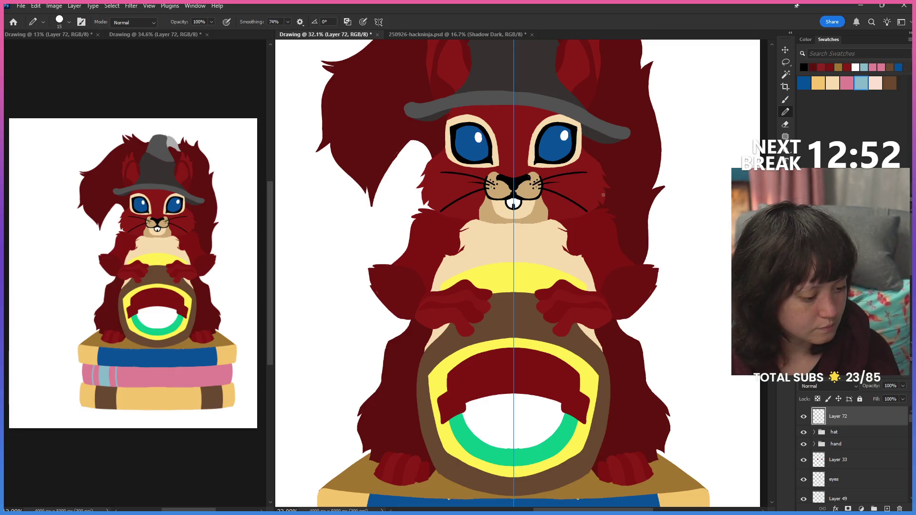
{"action": "left_click_drag", "start_coordinate": [544, 184], "coordinate": [592, 189]}
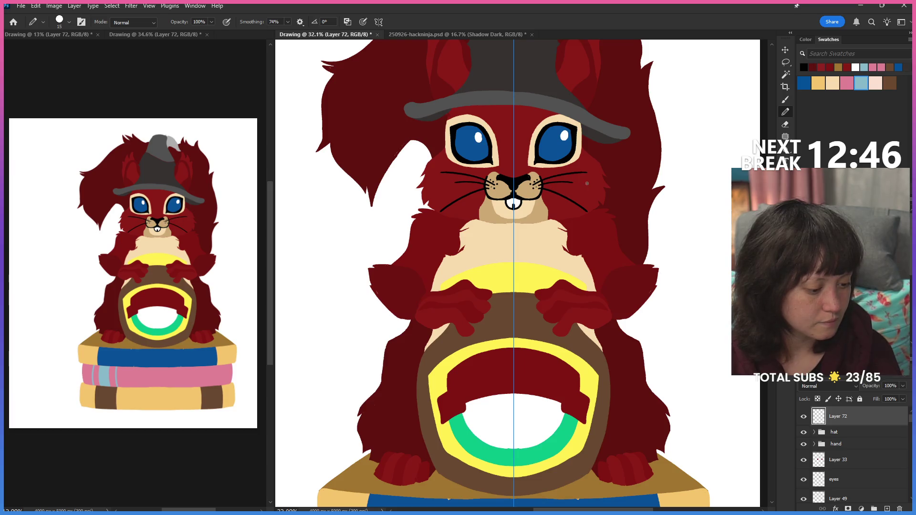
{"action": "key", "text": "ctrl+minus"}
{"action": "key", "text": "ctrl+minus"}
{"action": "key", "text": "ctrl+minus"}
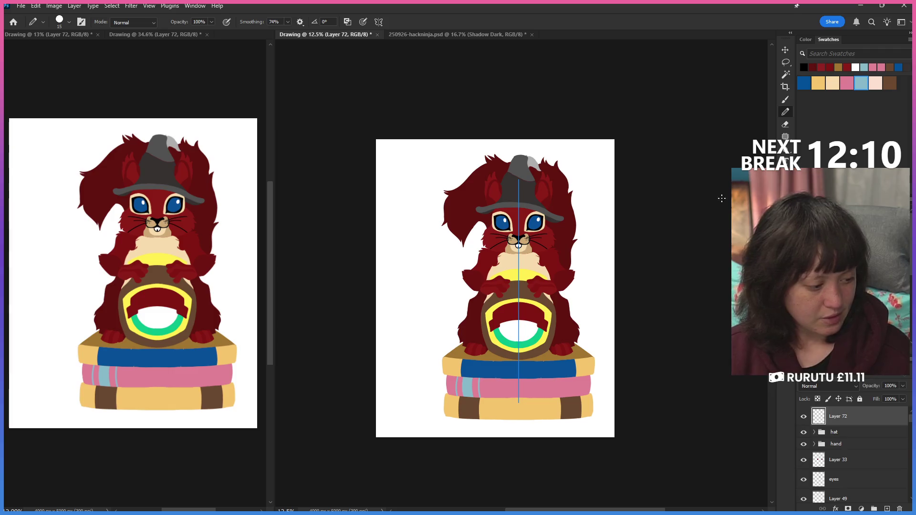
Step: Switch to the Lasso and bring up the Save As dialog
{"action": "left_click", "coordinate": [785, 63]}
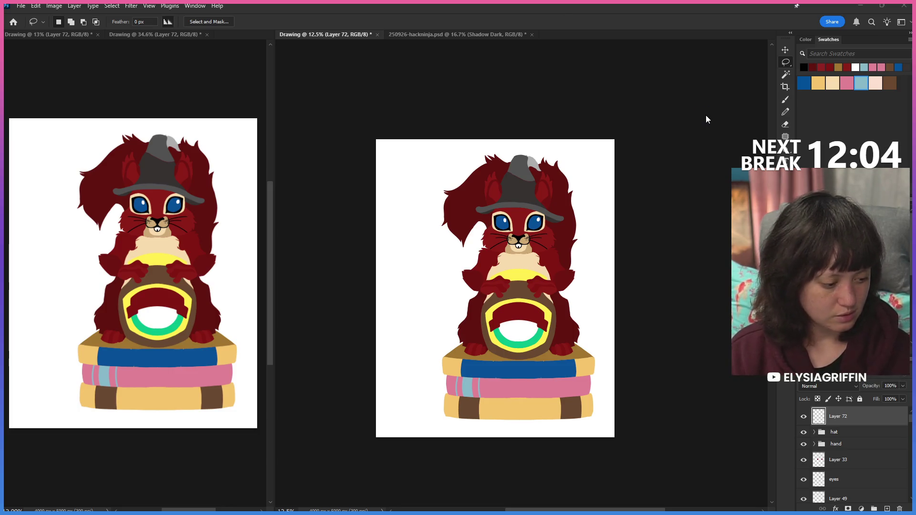
{"action": "key", "text": "ctrl+s"}
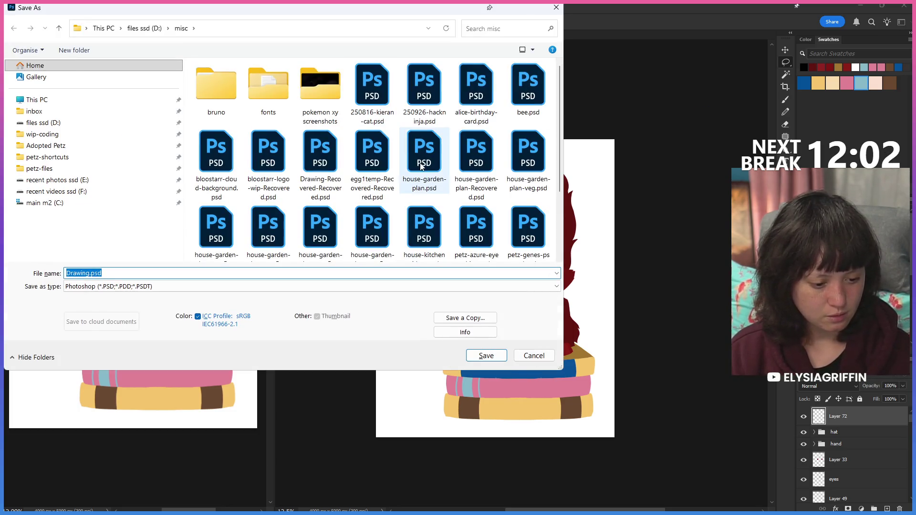
Step: Save as PSD over the existing birthday card file in the misc folder
{"action": "left_click", "coordinate": [481, 89]}
{"action": "left_click", "coordinate": [486, 355]}
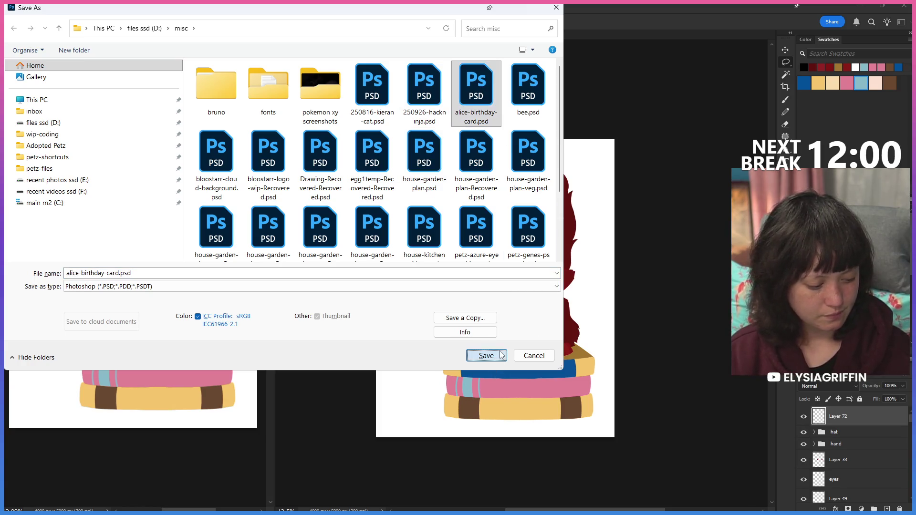
{"action": "left_click", "coordinate": [482, 262]}
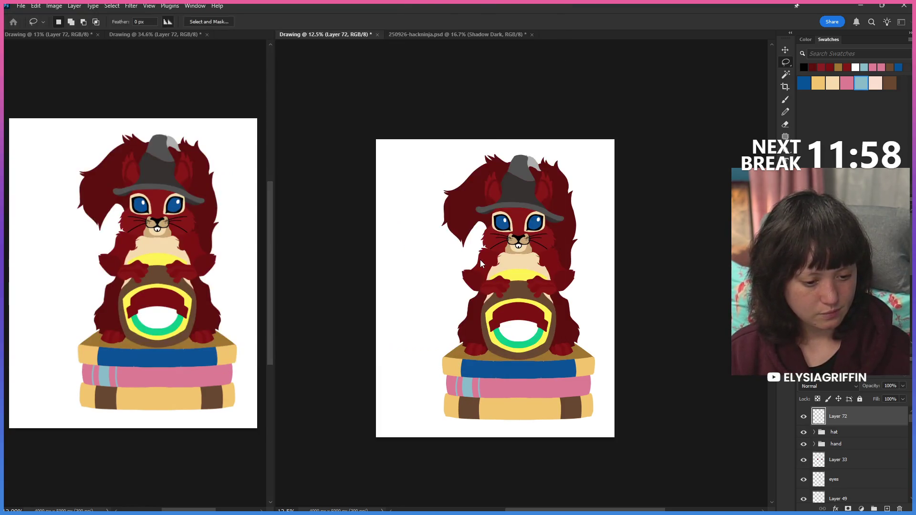